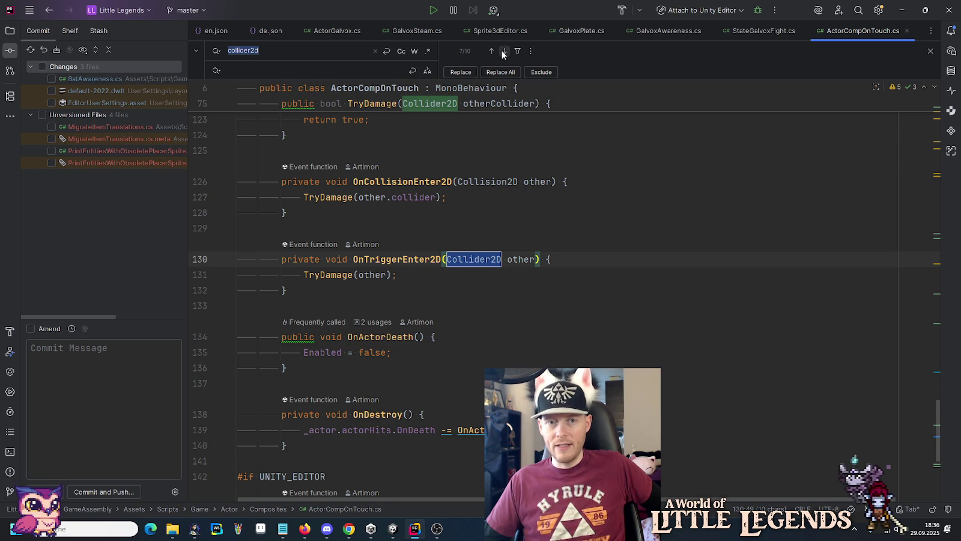
# - Scroll ActorCompOnTouch.cs back to the top, then go back to the Unity Editor
pyautogui.moveTo(929, 431)
pyautogui.mouseDown()
pyautogui.moveTo(937, 379)
pyautogui.moveTo(912, 108)
pyautogui.mouseUp()
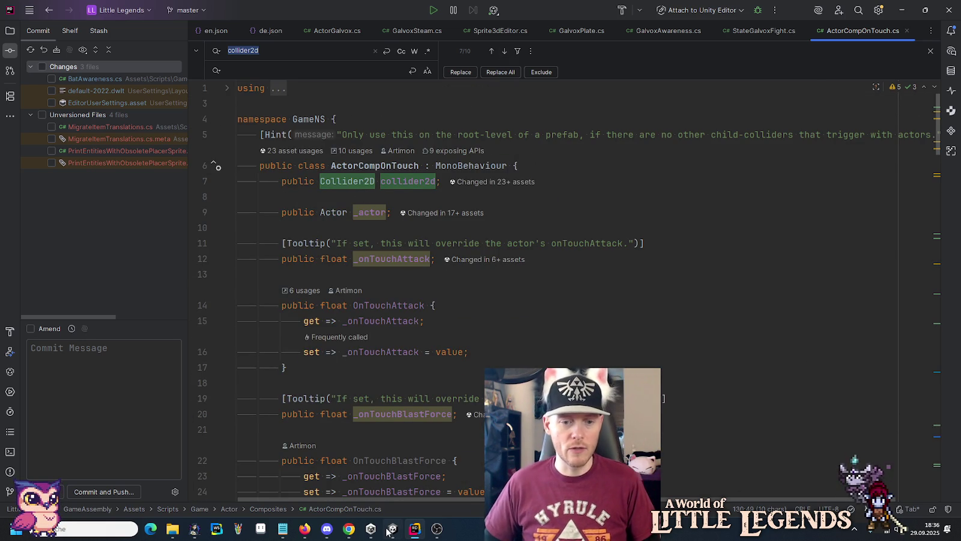
pyautogui.hotkey('alt', 'Tab')
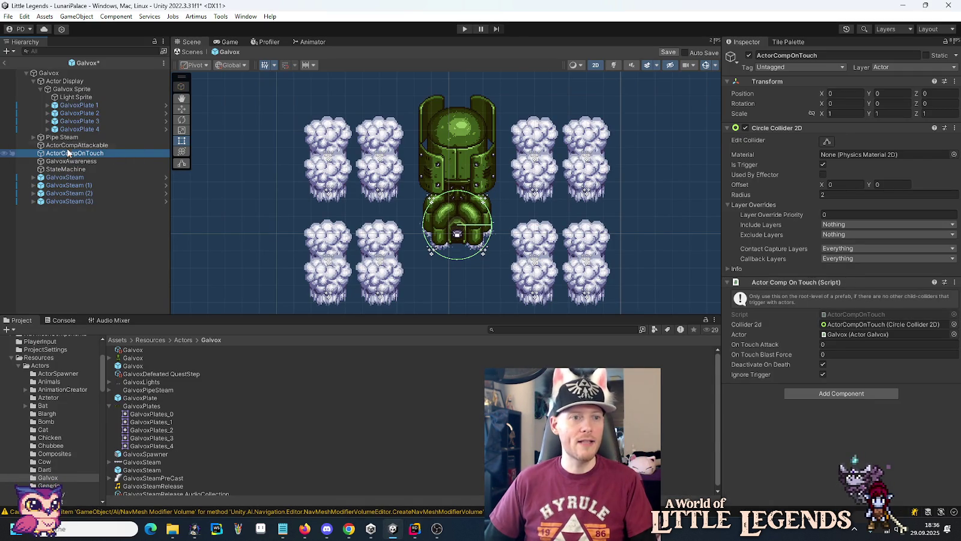
# - Copy the Points of ActorCompAttackable's Polygon Collider 2D
pyautogui.click(67, 145)
pyautogui.rightClick(775, 128)
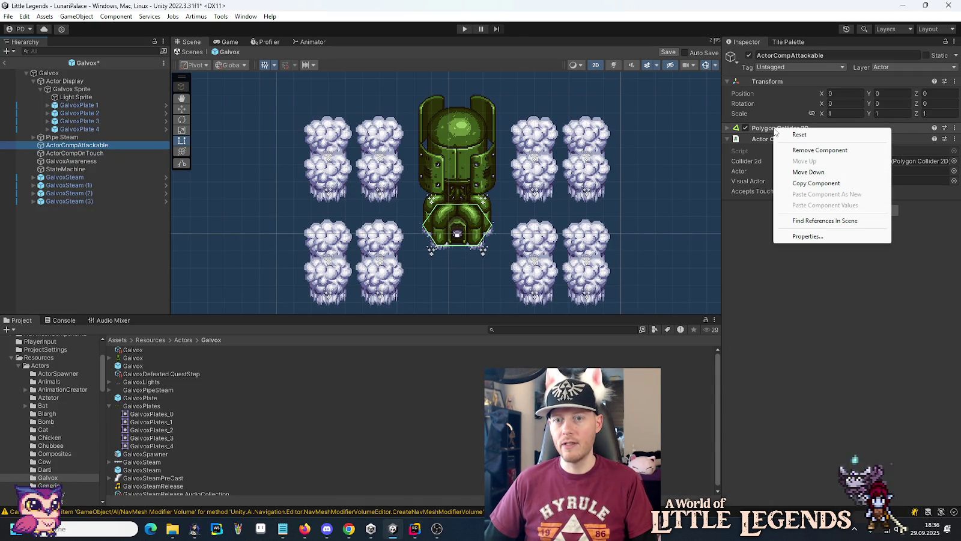
pyautogui.click(775, 128)
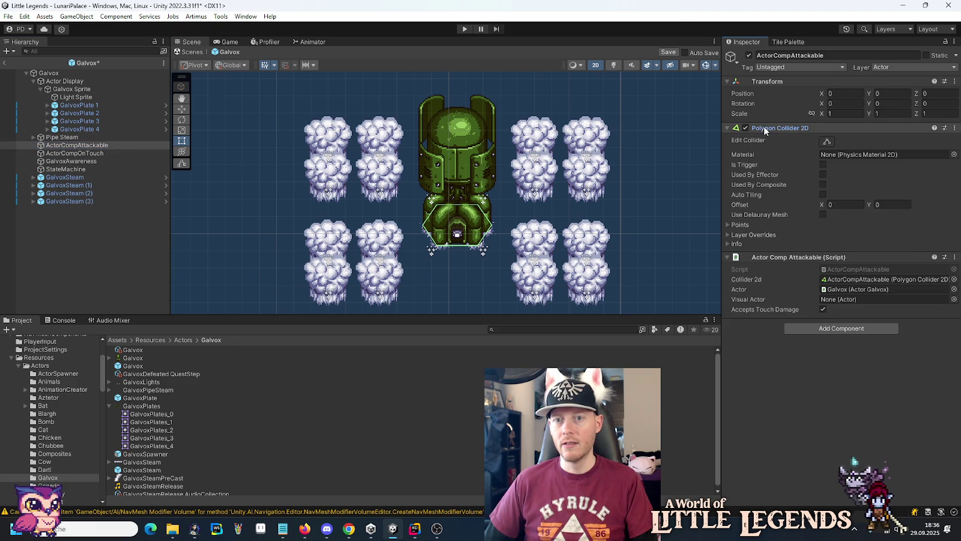
pyautogui.rightClick(741, 226)
pyautogui.click(728, 223)
pyautogui.click(728, 224)
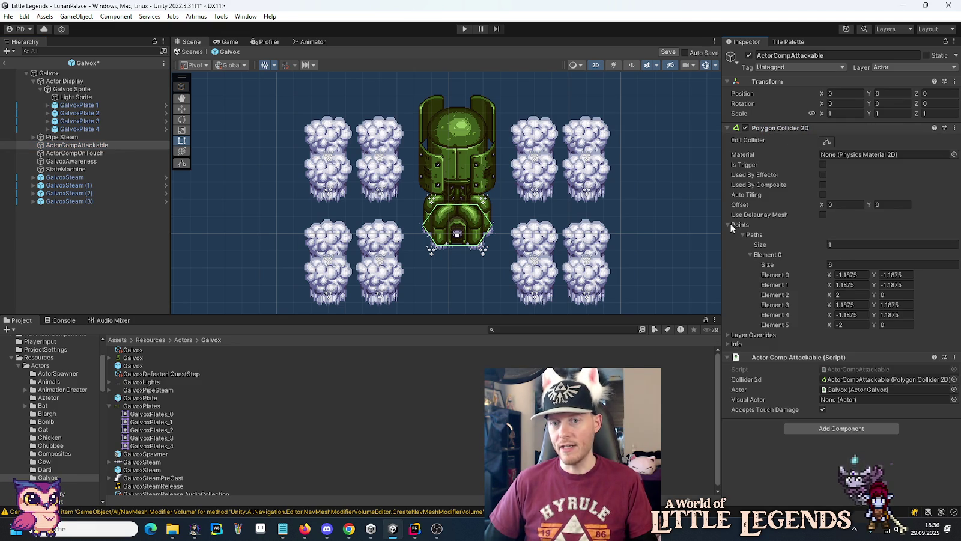
pyautogui.click(727, 224)
# - Add a Polygon Collider 2D to ActorCompOnTouch and move it above the On Touch script
pyautogui.click(113, 153)
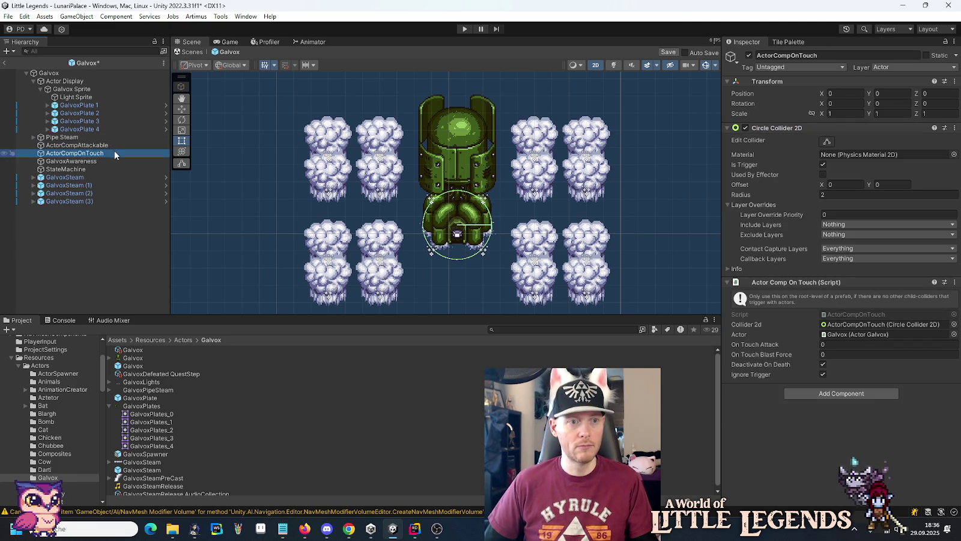
pyautogui.click(794, 393)
pyautogui.write('poly')
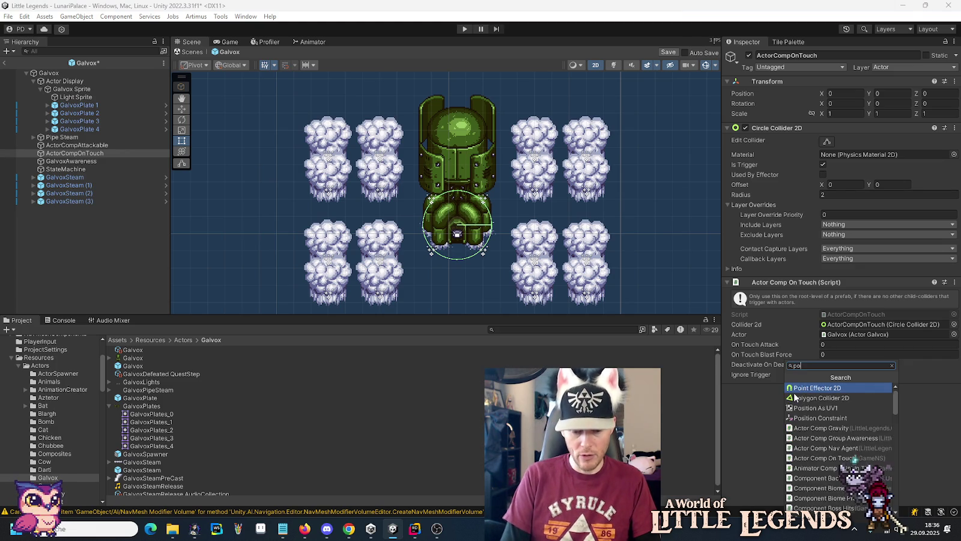
pyautogui.click(803, 389)
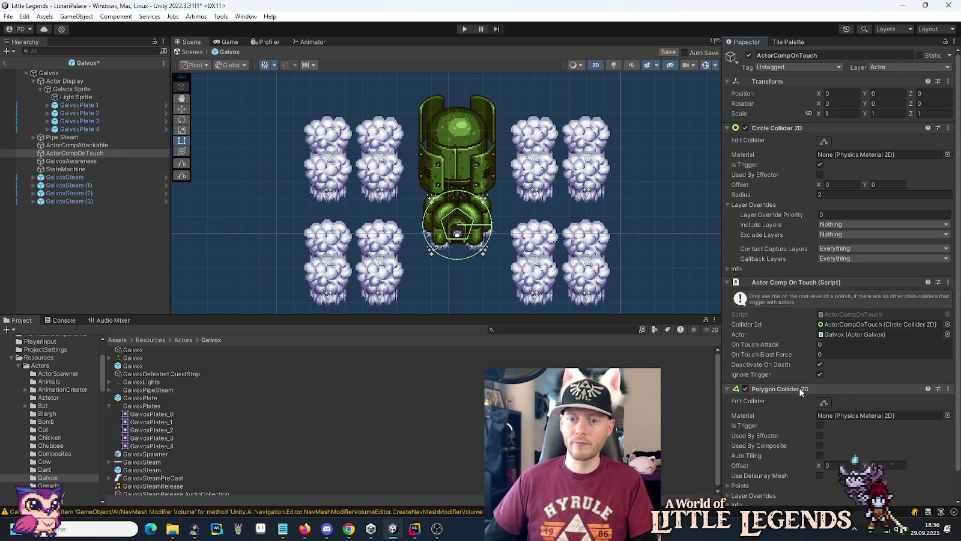
pyautogui.moveTo(803, 390); pyautogui.dragTo(803, 276)
pyautogui.rightClick(841, 128)
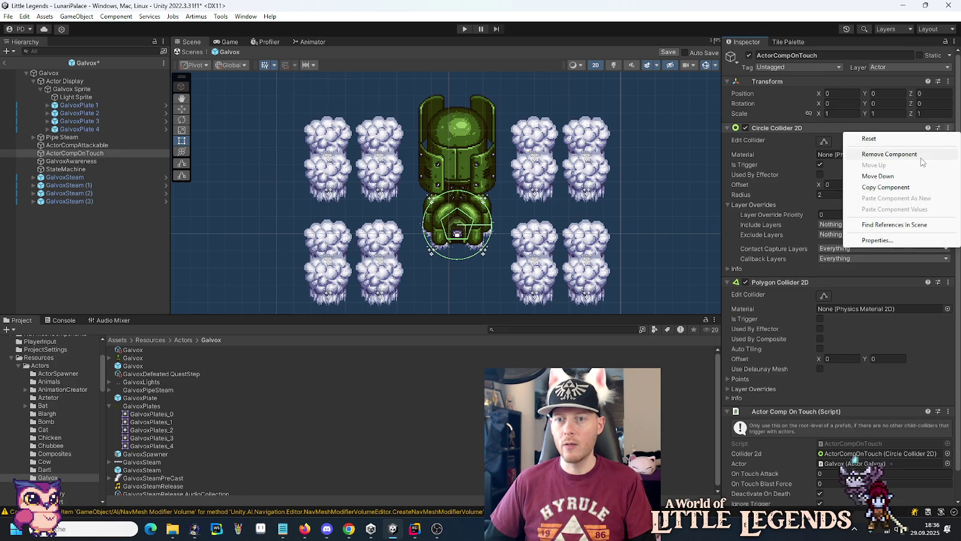
# - Remove the Circle Collider 2D, paste the copied points, and assign the polygon as Collider 2d
pyautogui.click(920, 155)
pyautogui.rightClick(748, 224)
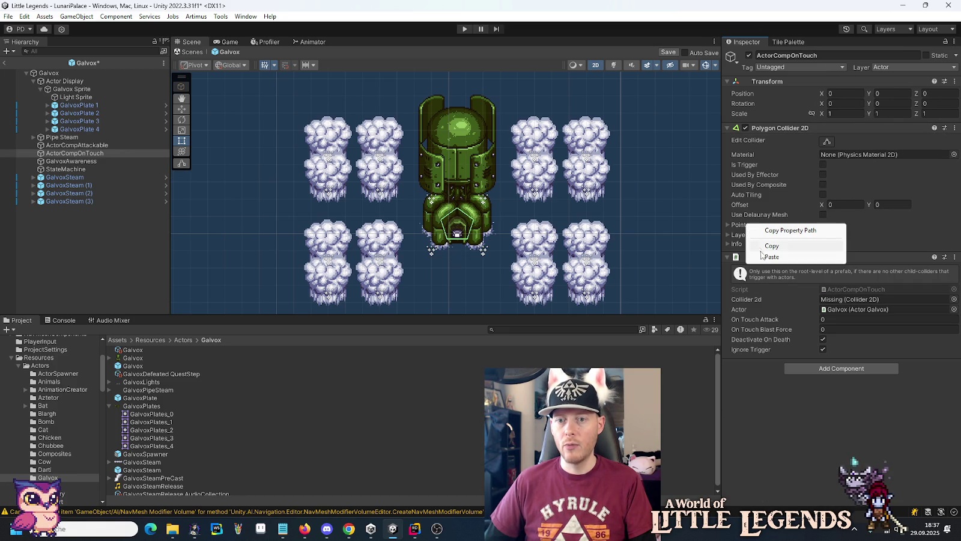
pyautogui.click(763, 258)
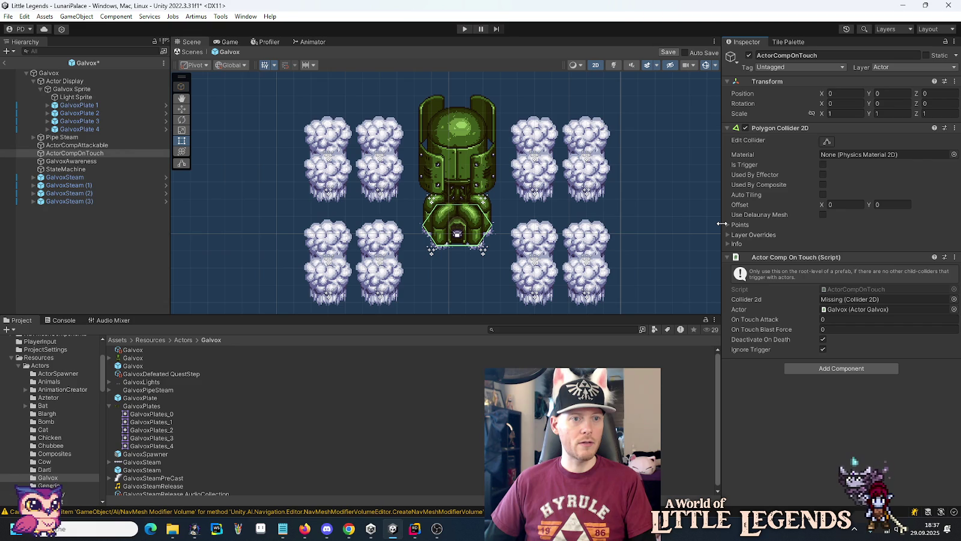
pyautogui.click(833, 300)
pyautogui.moveTo(834, 300); pyautogui.dragTo(835, 300)
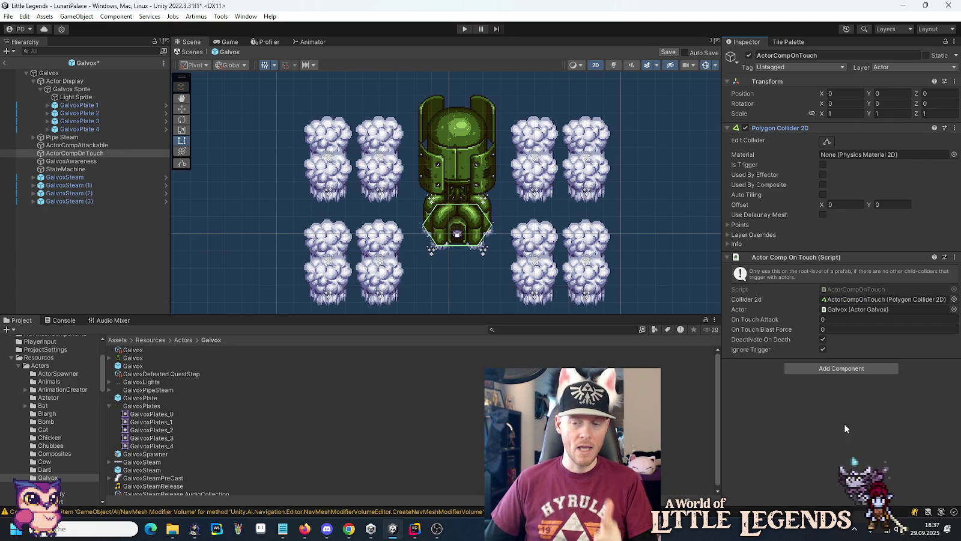
pyautogui.click(831, 317)
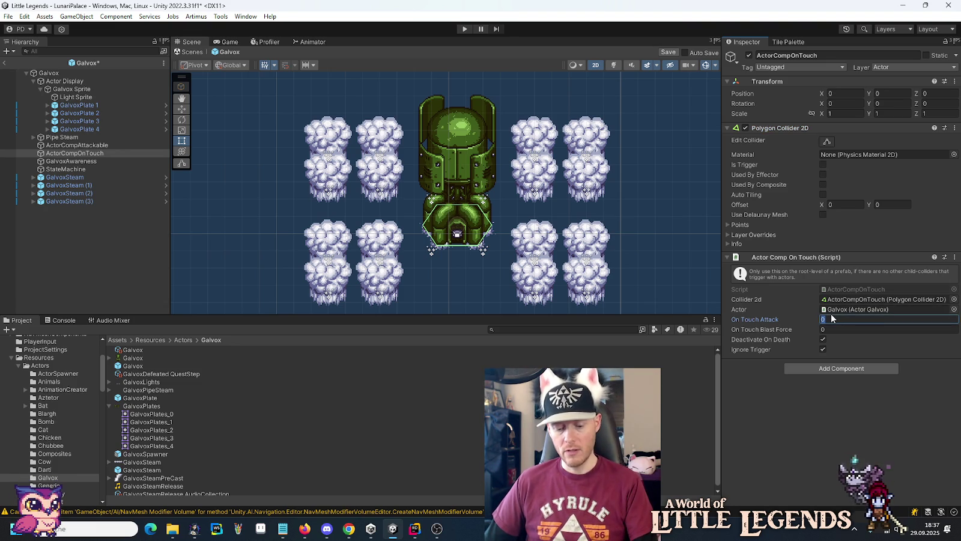
# - Set On Touch Attack to 5 and On Touch Blast Force to 7, save the prefab, and return to Rider
pyautogui.write('5')
pyautogui.click(836, 329)
pyautogui.write('7')
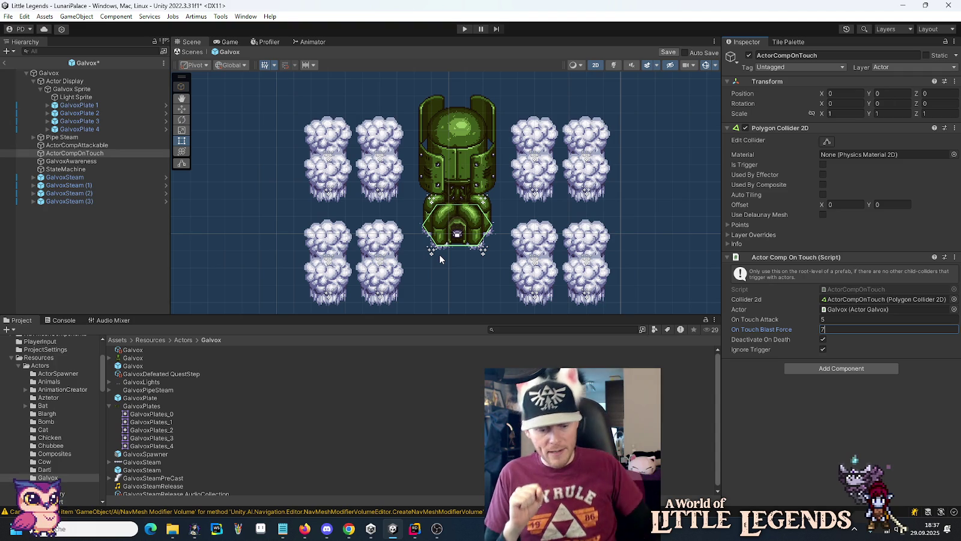
pyautogui.hotkey('ctrl', 's')
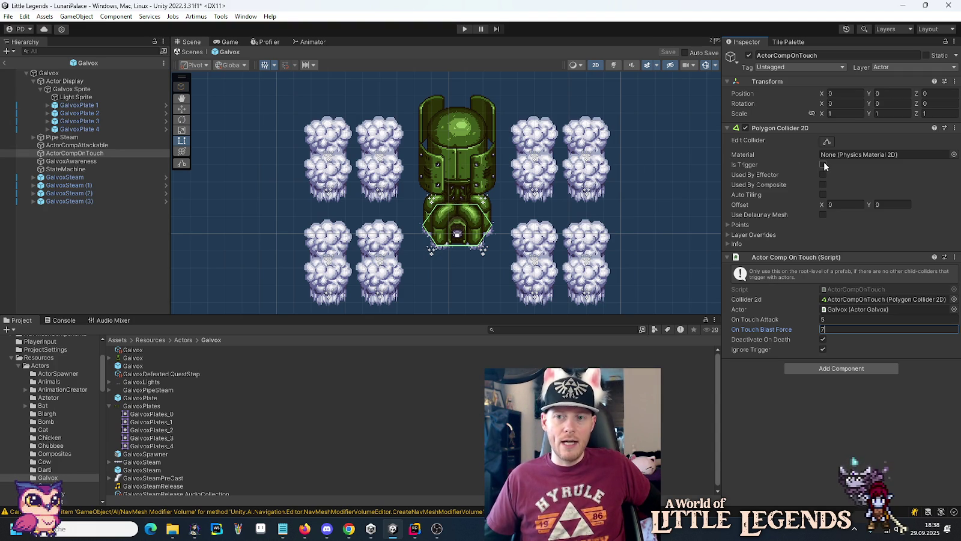
pyautogui.click(78, 145)
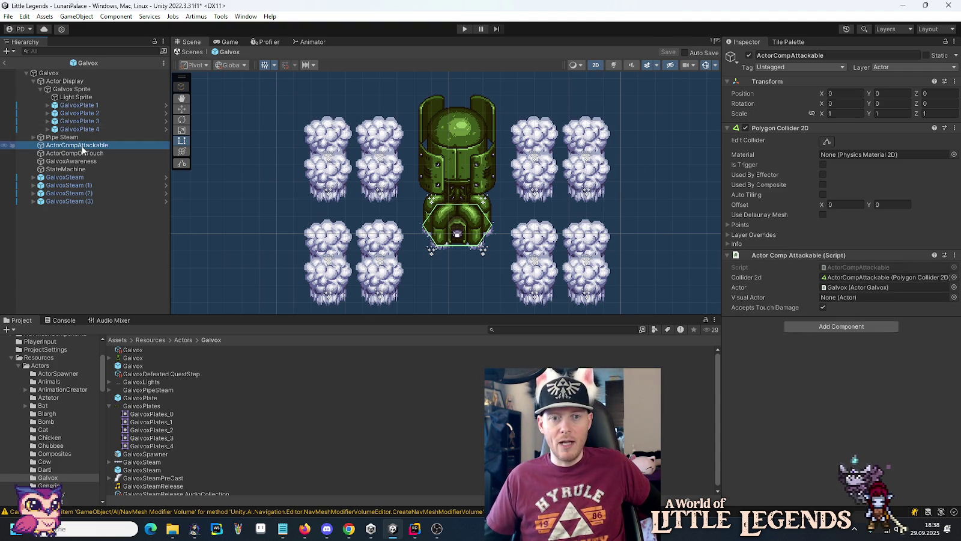
pyautogui.click(82, 155)
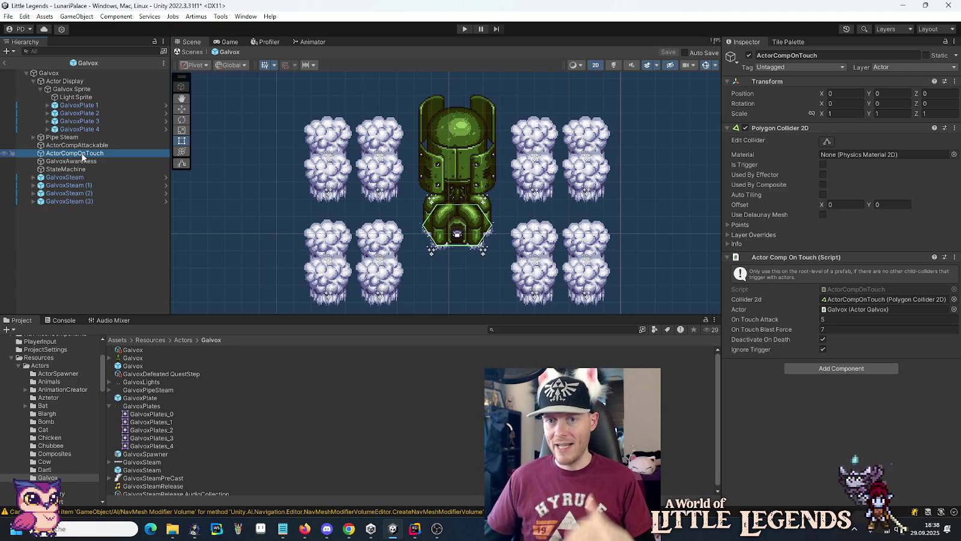
pyautogui.click(415, 529)
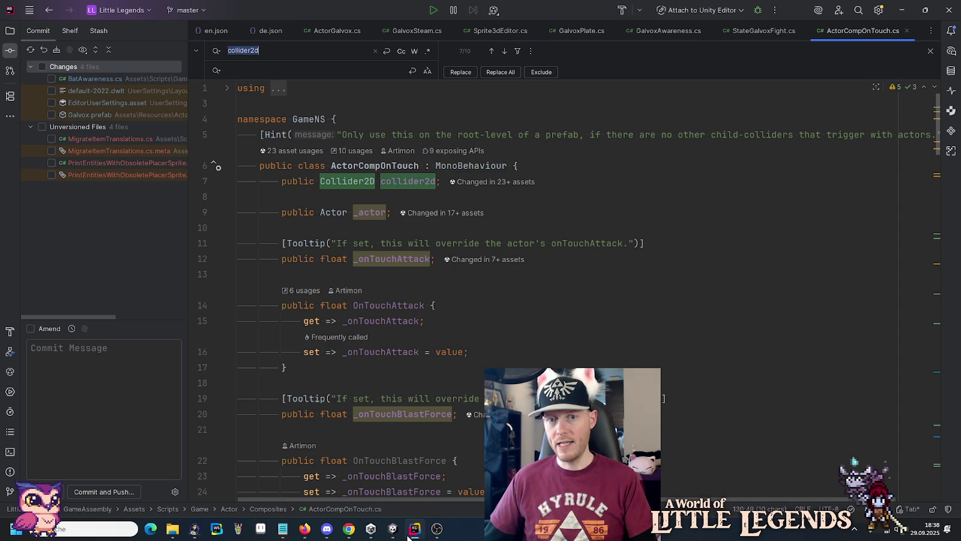
# - Close the find bar and ActorCompOnTouch.cs, review StateGalvoxFight.cs's fields, then return to Unity
pyautogui.click(567, 282)
pyautogui.press('Escape')
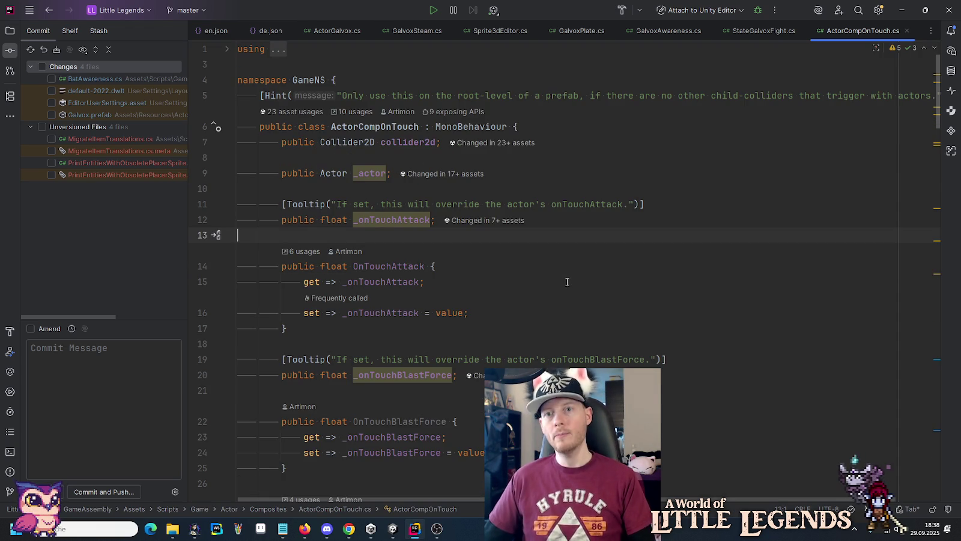
pyautogui.middleClick(847, 31)
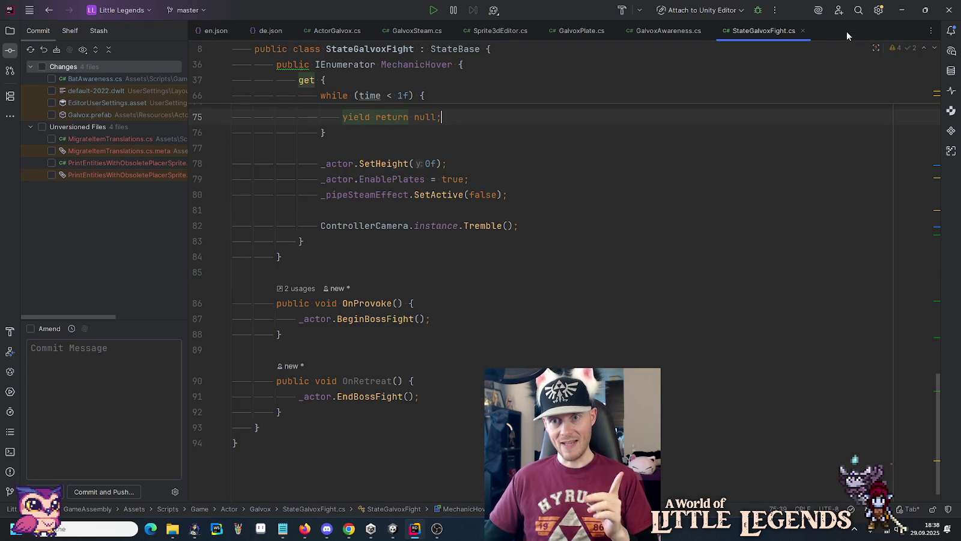
pyautogui.scroll(4, 579, 271)
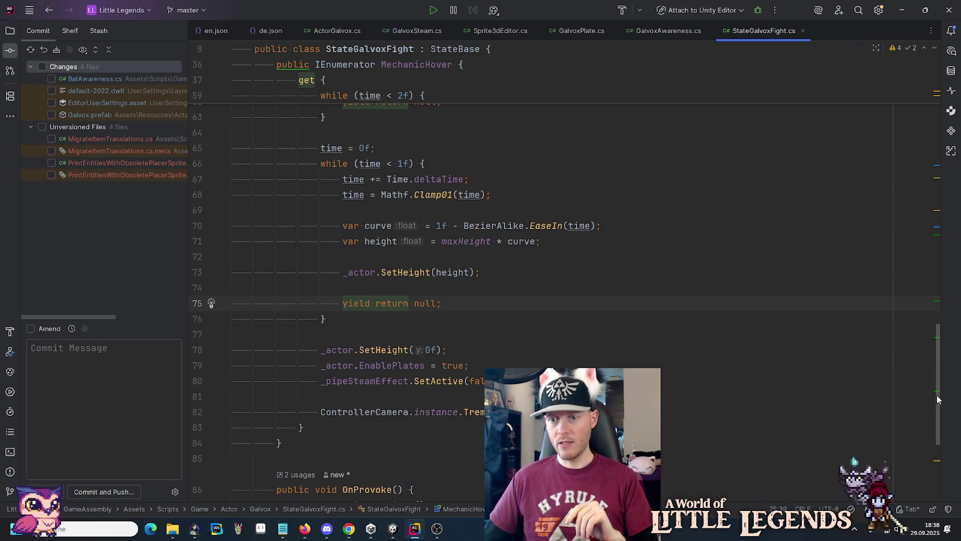
pyautogui.scroll(15, 648, 290)
pyautogui.click(608, 212)
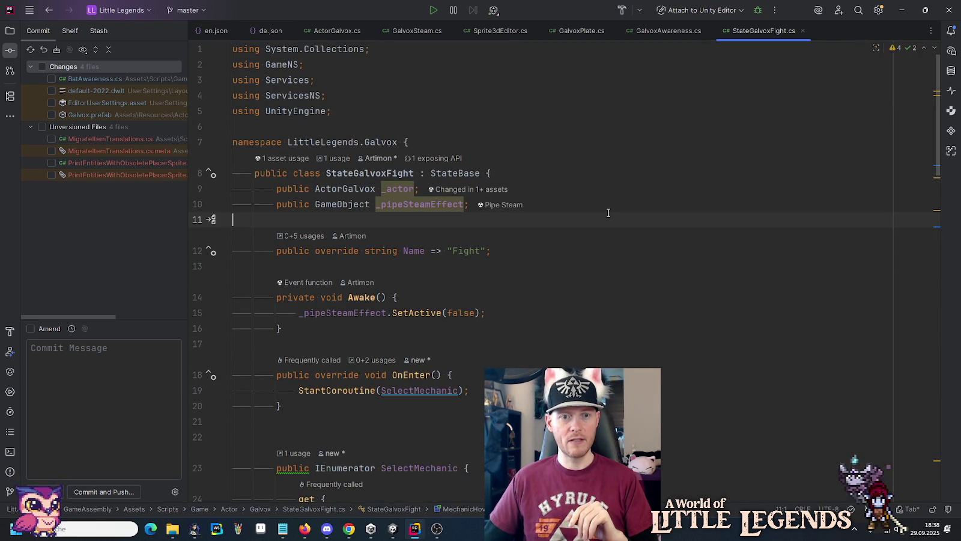
pyautogui.click(610, 204)
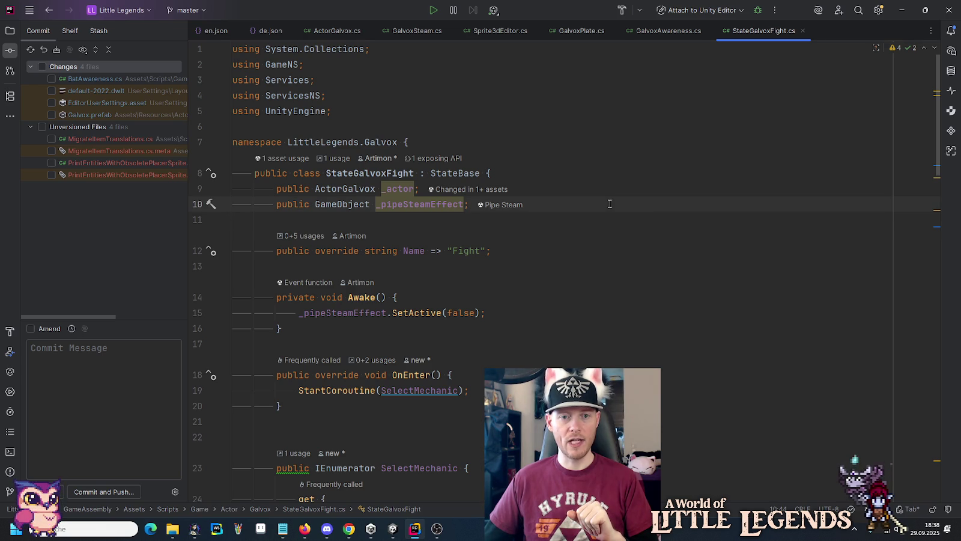
pyautogui.click(393, 528)
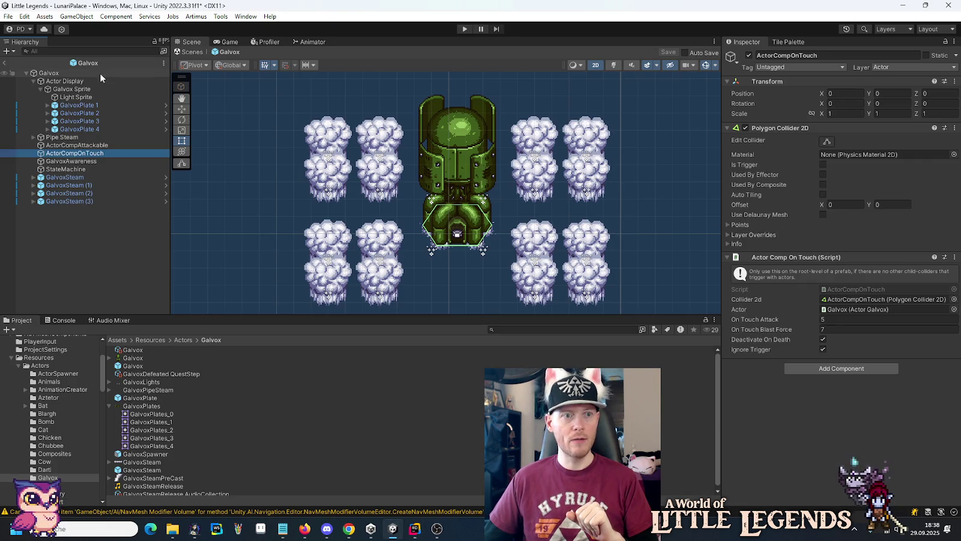
# - Inspect the Galvox root's Actor Galvox settings and Composites foldout, then return to Rider
pyautogui.click(50, 73)
pyautogui.scroll(-2, 814, 339)
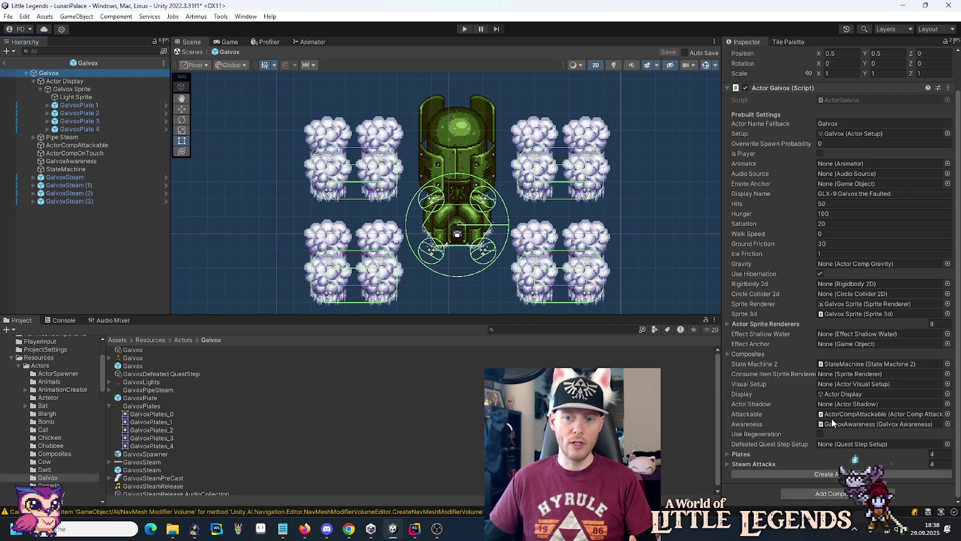
pyautogui.click(728, 354)
pyautogui.click(728, 354)
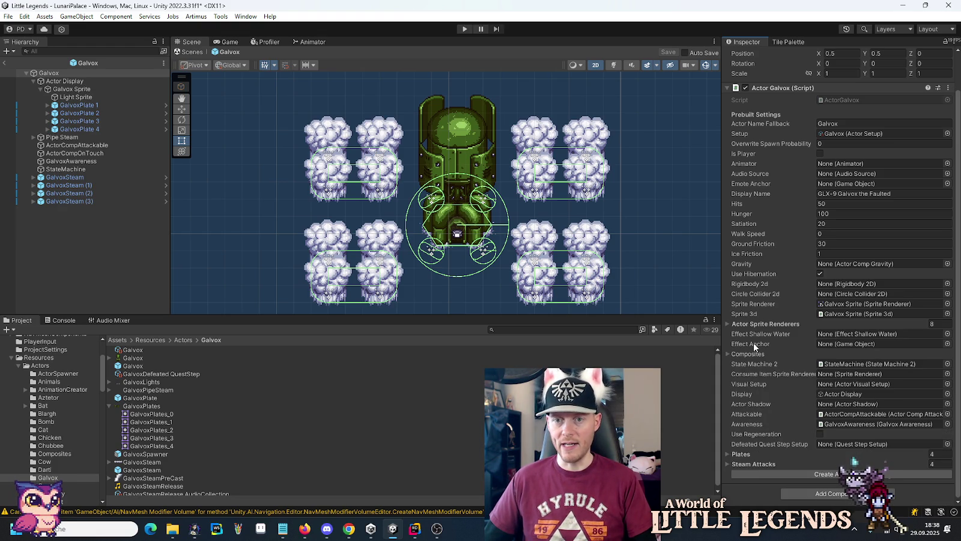
pyautogui.click(414, 529)
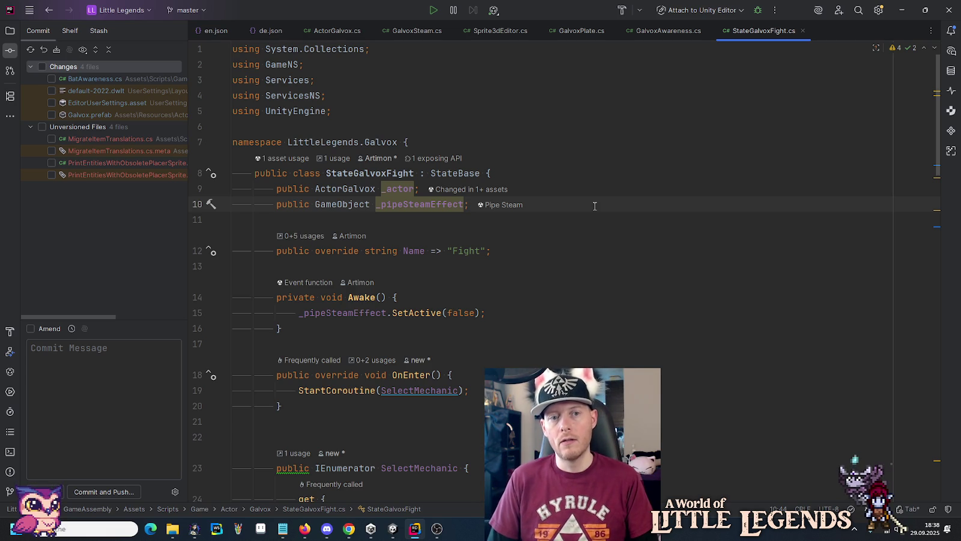
# - Declare public ActorCompAttackable _attackable and ActorCompOnTouch _onTouch fields in StateGalvoxFight
pyautogui.press('Return')
pyautogui.press('Return')
pyautogui.write('public A')
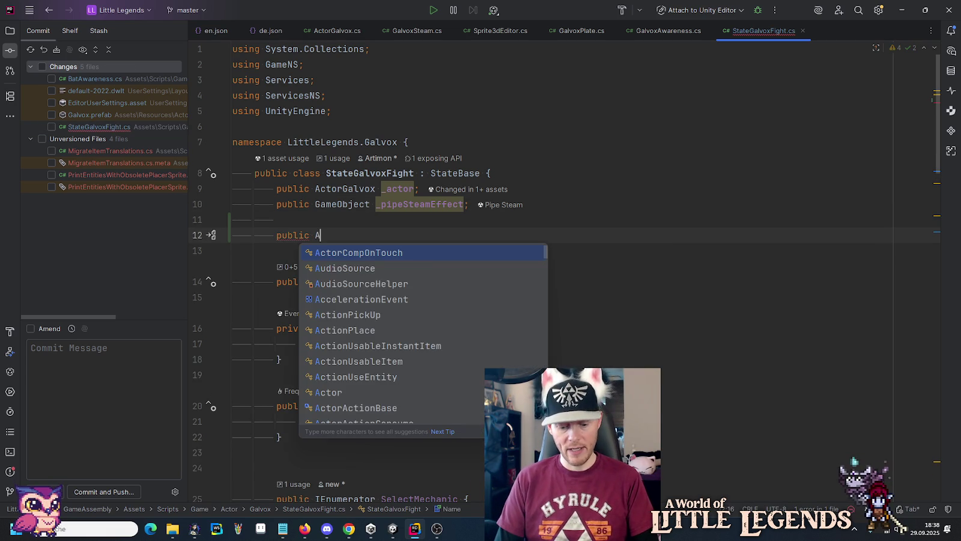
pyautogui.write('ctorCompAt')
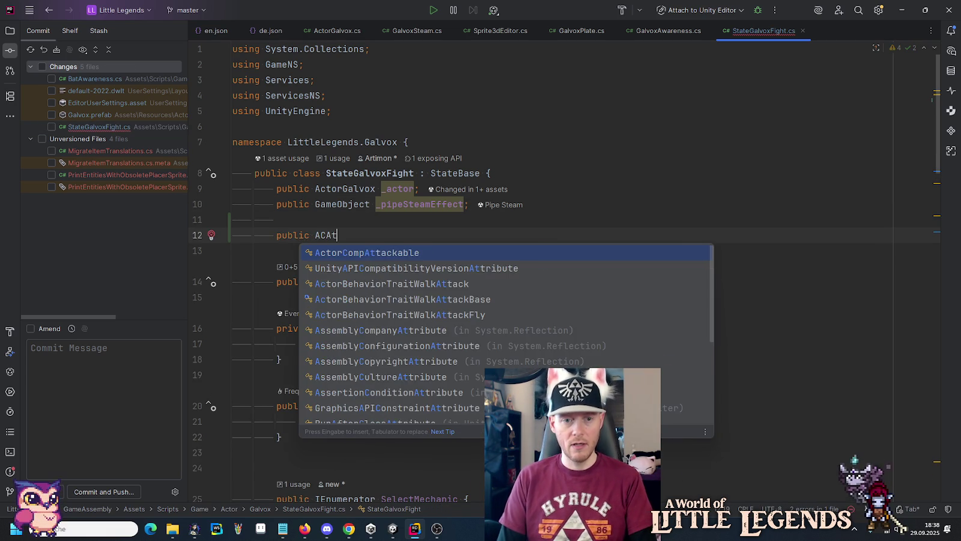
pyautogui.press('Return')
pyautogui.write('_')
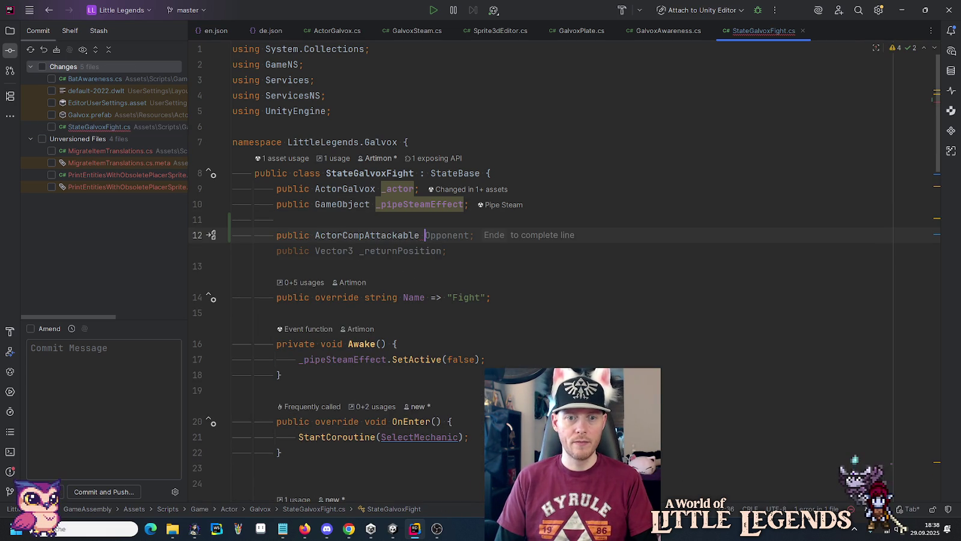
pyautogui.write('att')
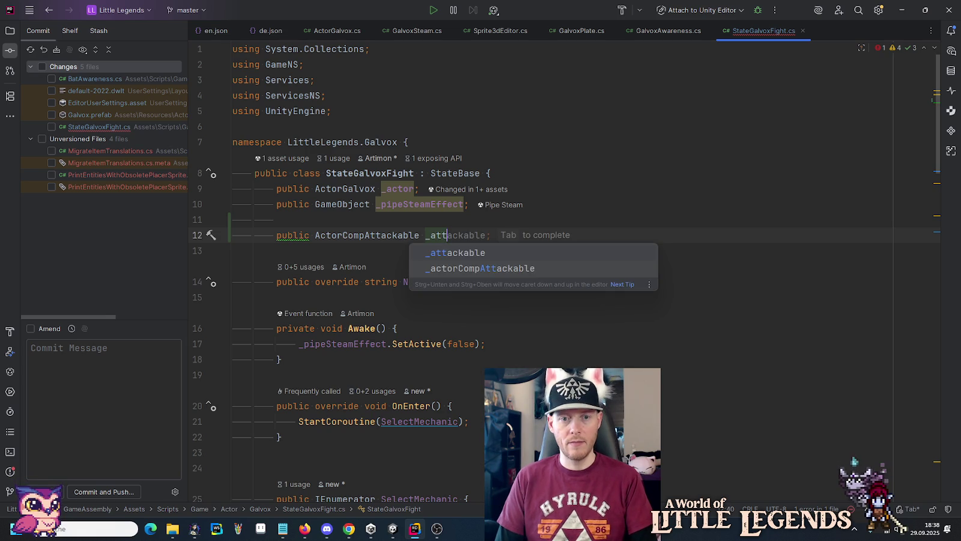
pyautogui.press('Return')
pyautogui.write(';')
pyautogui.press('Return')
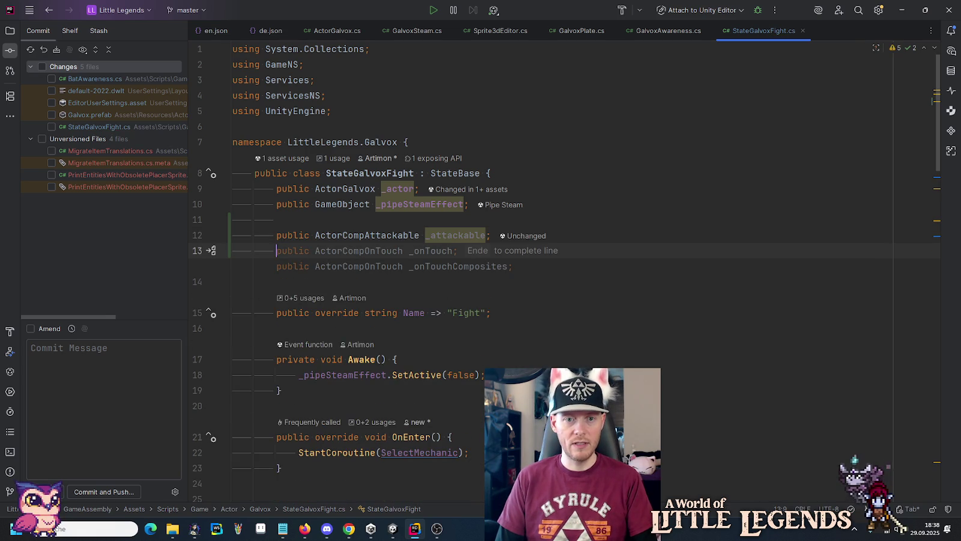
pyautogui.press('End')
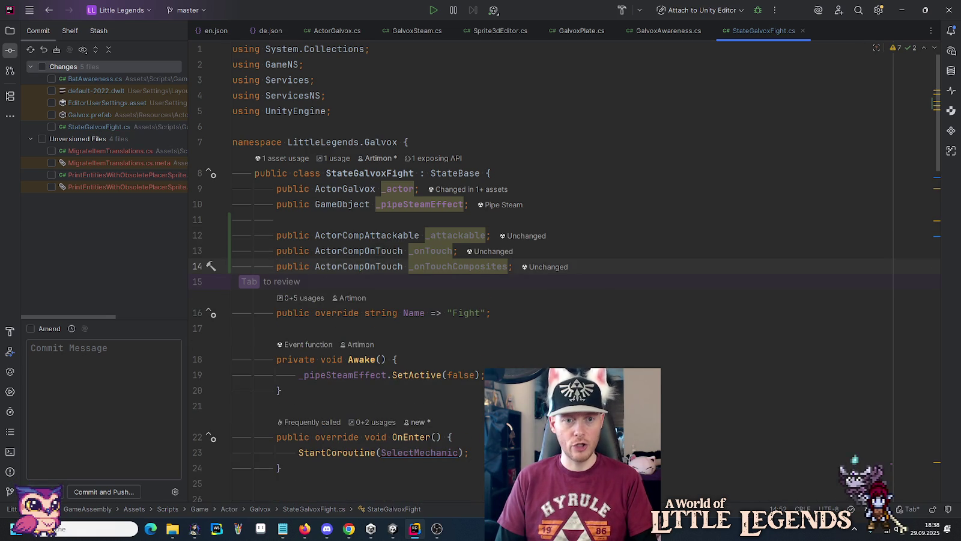
pyautogui.hotkey('ctrl', 'x')
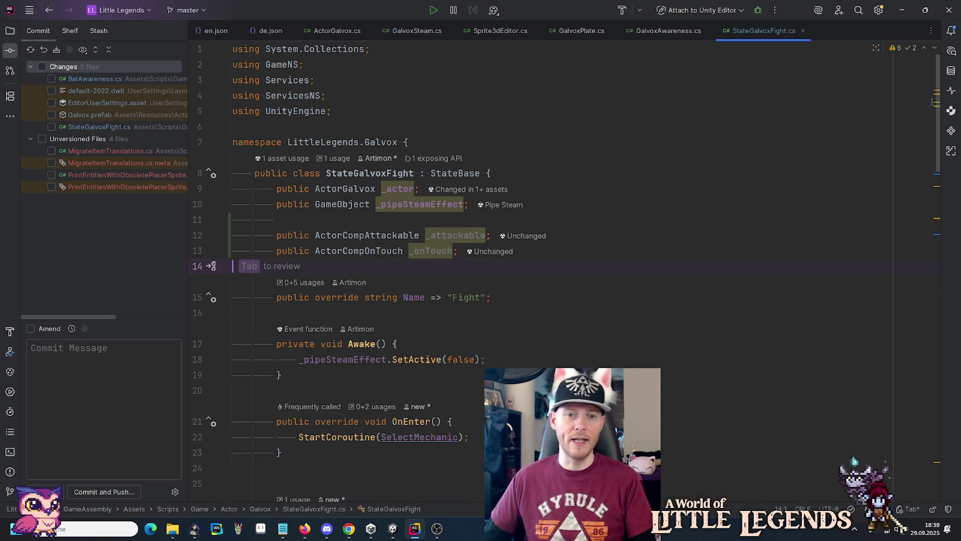
pyautogui.doubleClick(480, 234)
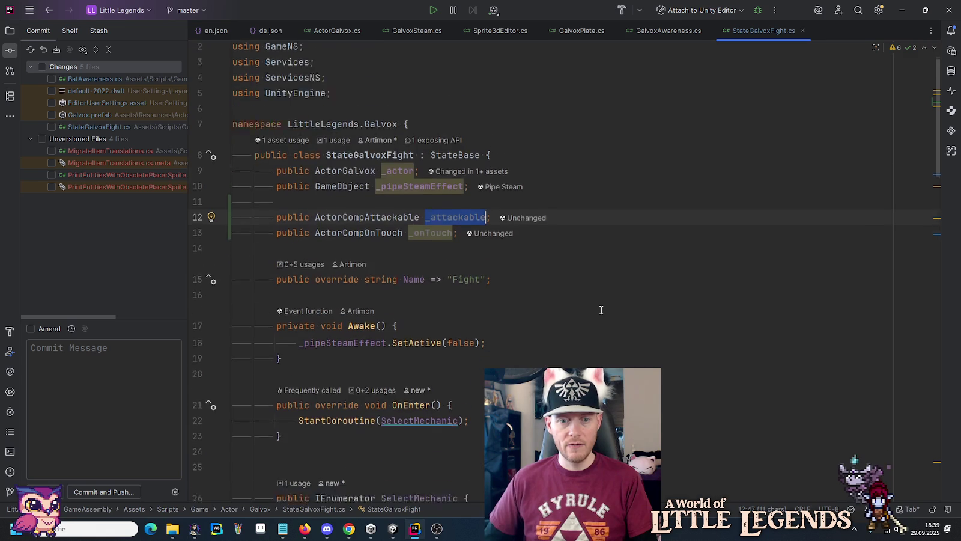
pyautogui.scroll(-4, 600, 310)
pyautogui.scroll(3, 600, 310)
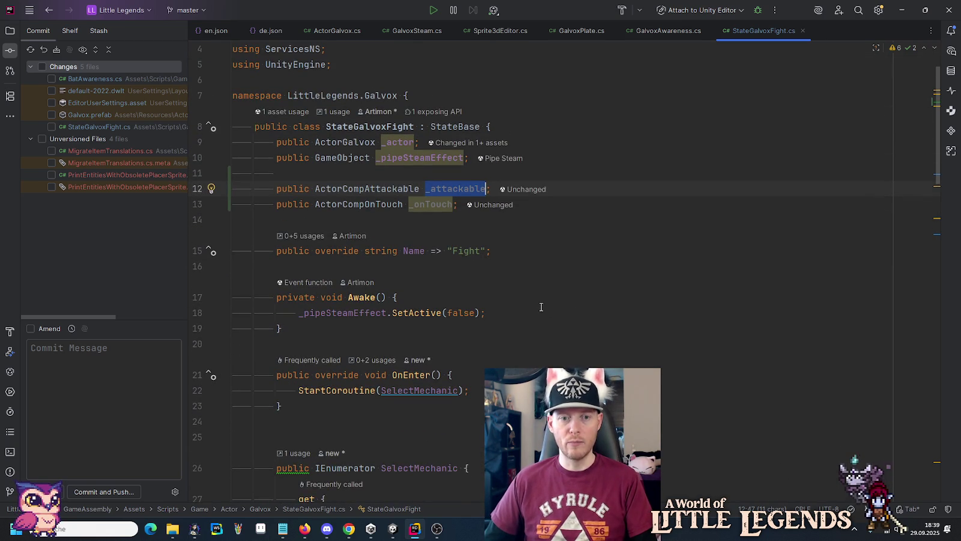
pyautogui.doubleClick(442, 204)
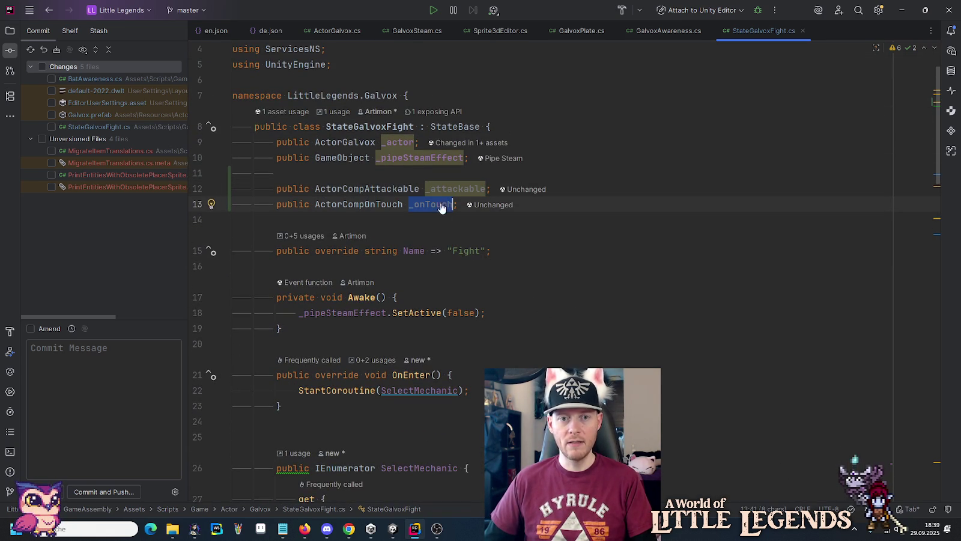
# - Add _onTouch.Enabled = false; as the first line of OnEnter()
pyautogui.click(453, 375)
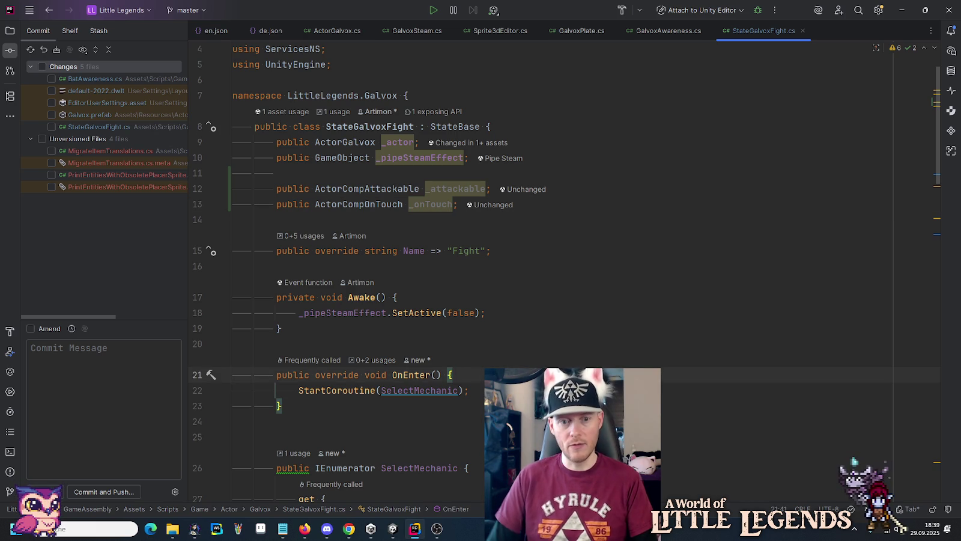
pyautogui.press('Return')
pyautogui.press('Return')
pyautogui.press('Up')
pyautogui.write('_onTouch.E')
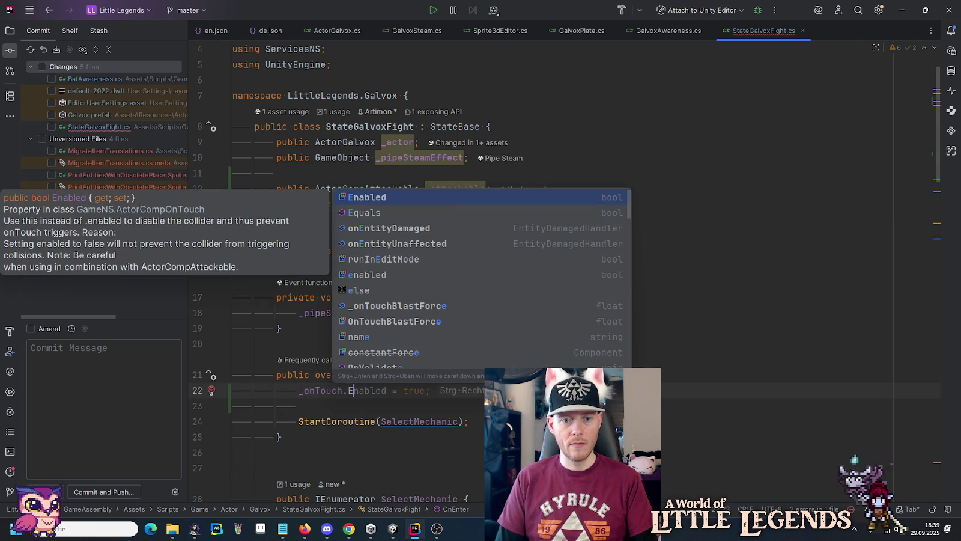
pyautogui.press('Tab')
pyautogui.hotkey('ctrl', 'BackSpace')
pyautogui.write('fal')
pyautogui.press('Return')
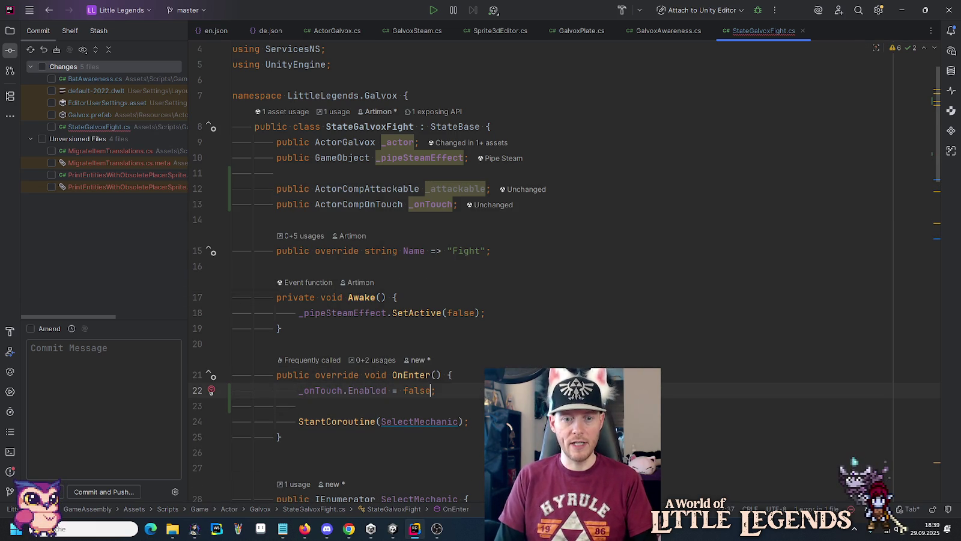
pyautogui.scroll(-6, 558, 341)
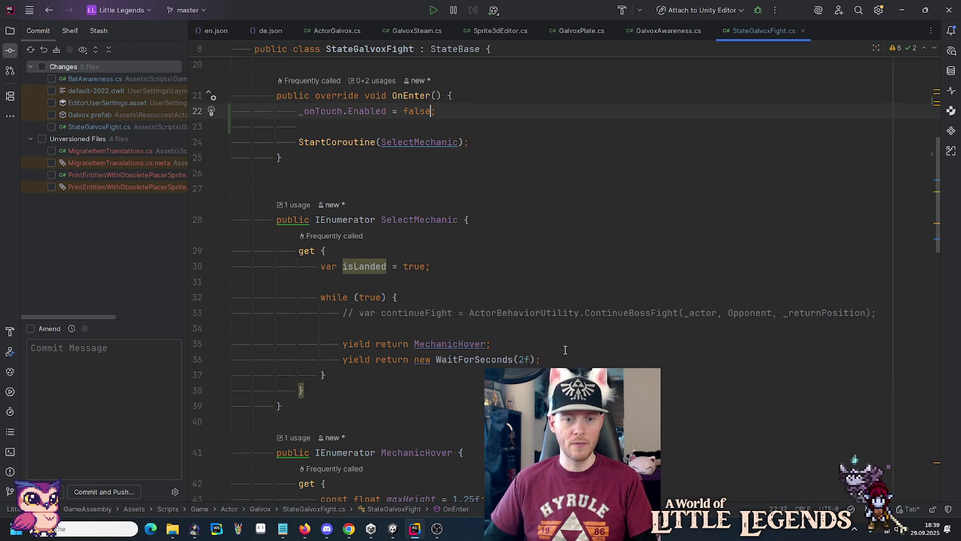
pyautogui.click(418, 219)
pyautogui.scroll(-5, 414, 219)
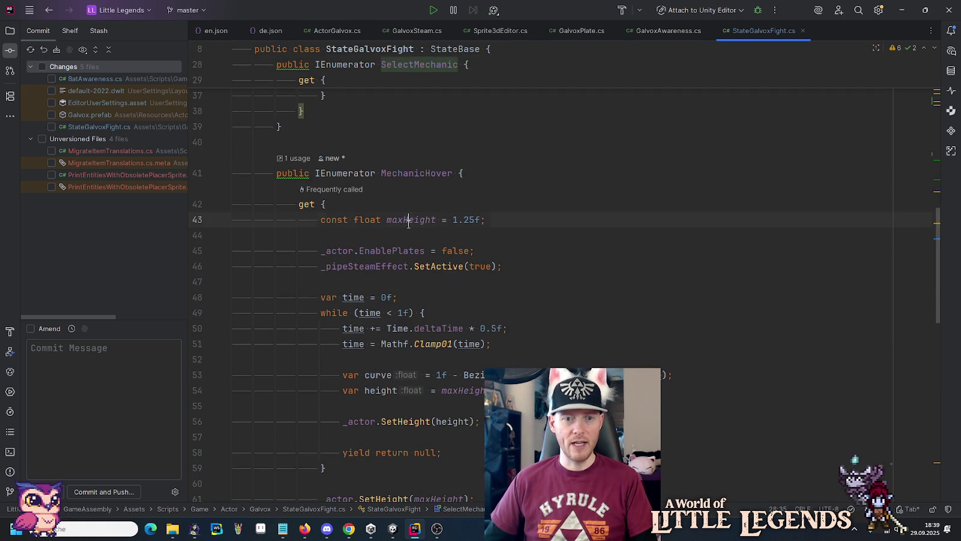
pyautogui.click(409, 219)
pyautogui.click(408, 175)
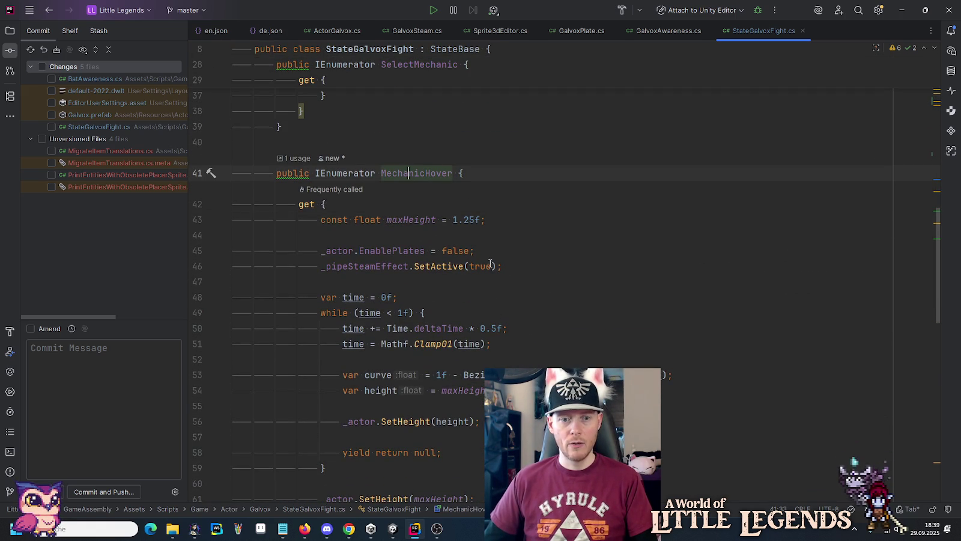
# - In MechanicHover, add _onTouch.Enabled = true; right after EnablePlates = false
pyautogui.click(436, 268)
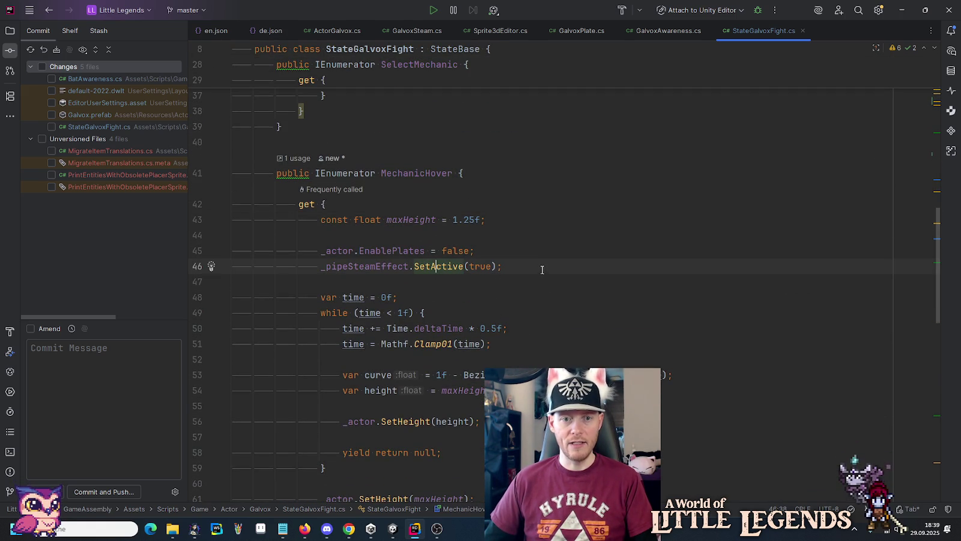
pyautogui.click(513, 241)
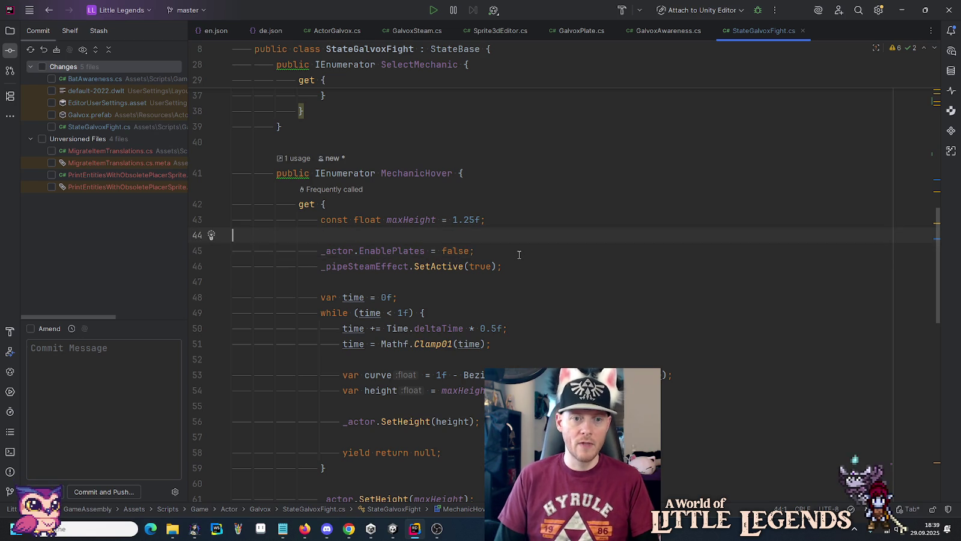
pyautogui.press('Return')
pyautogui.hotkey('ctrl', 'x')
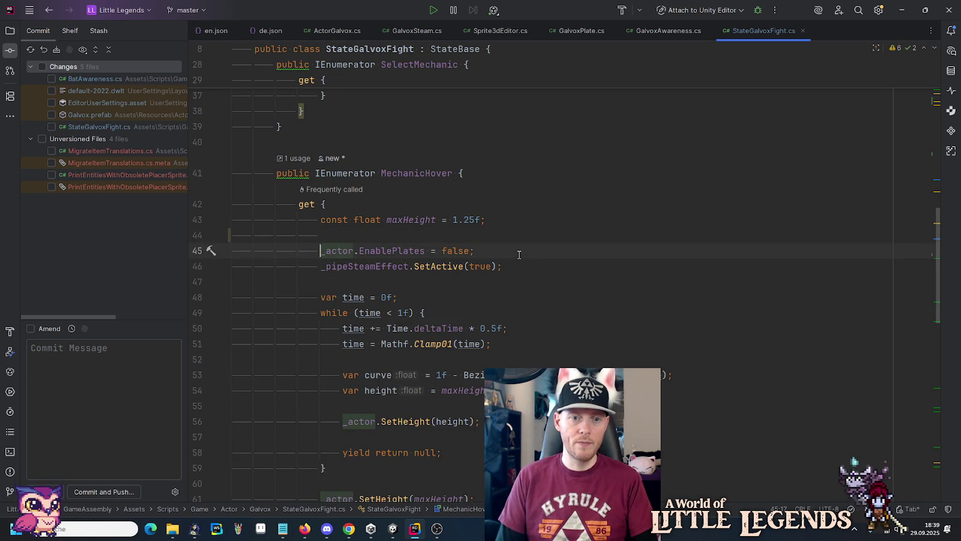
pyautogui.press('End')
pyautogui.press('Return')
pyautogui.write('_')
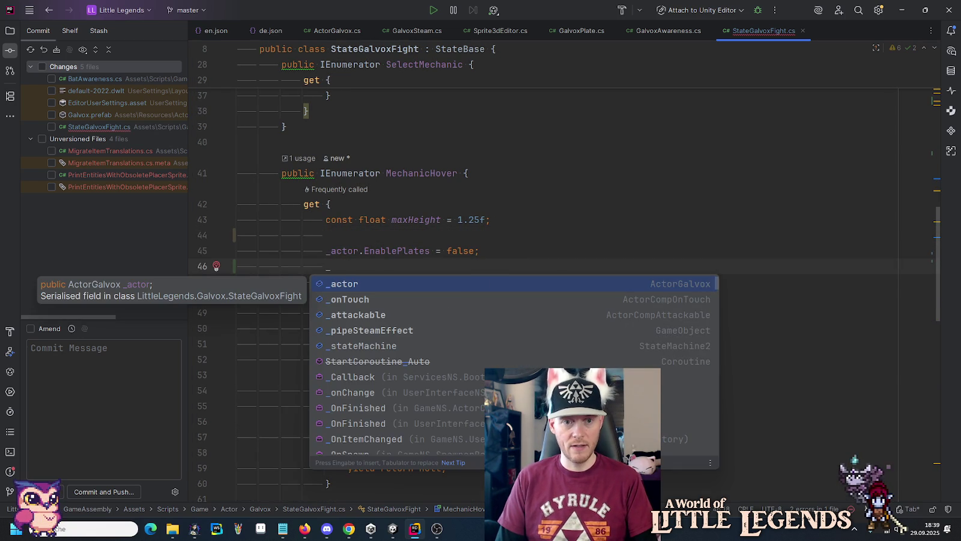
pyautogui.press('Down')
pyautogui.press('Return')
pyautogui.write('.')
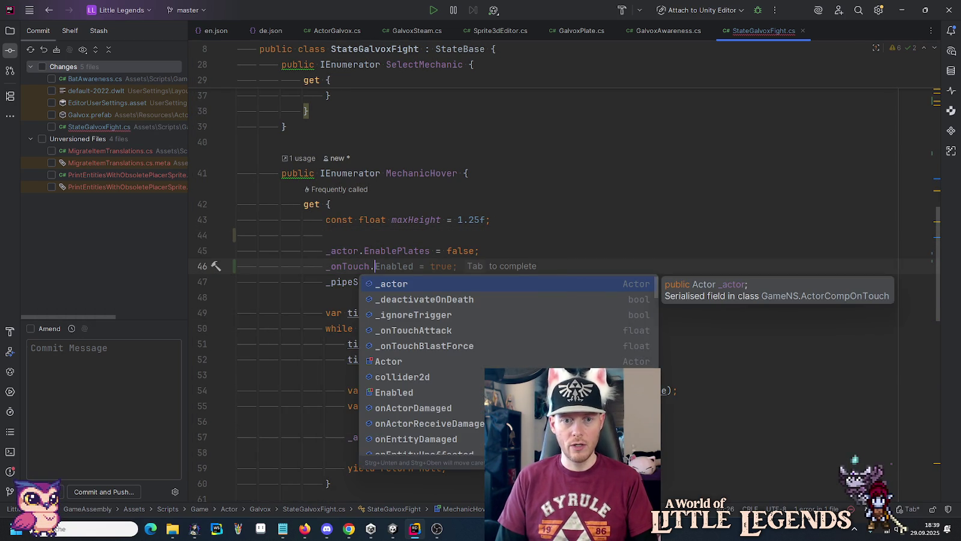
pyautogui.press('Tab')
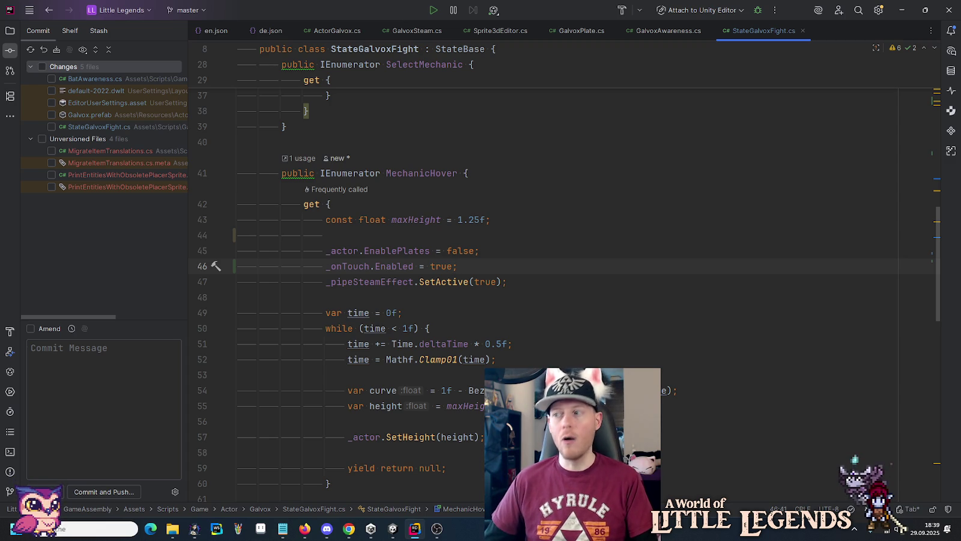
# - Insert _attackable.Enabled = false; just before SetHeight(maxHeight) by copying and editing that line
pyautogui.scroll(-4, 530, 316)
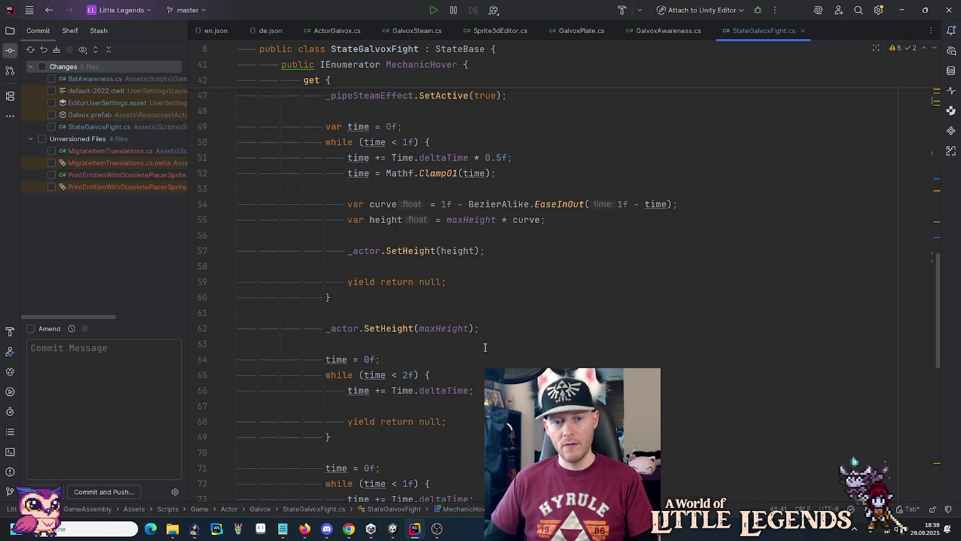
pyautogui.scroll(-2, 444, 240)
pyautogui.click(391, 232)
pyautogui.scroll(3, 396, 232)
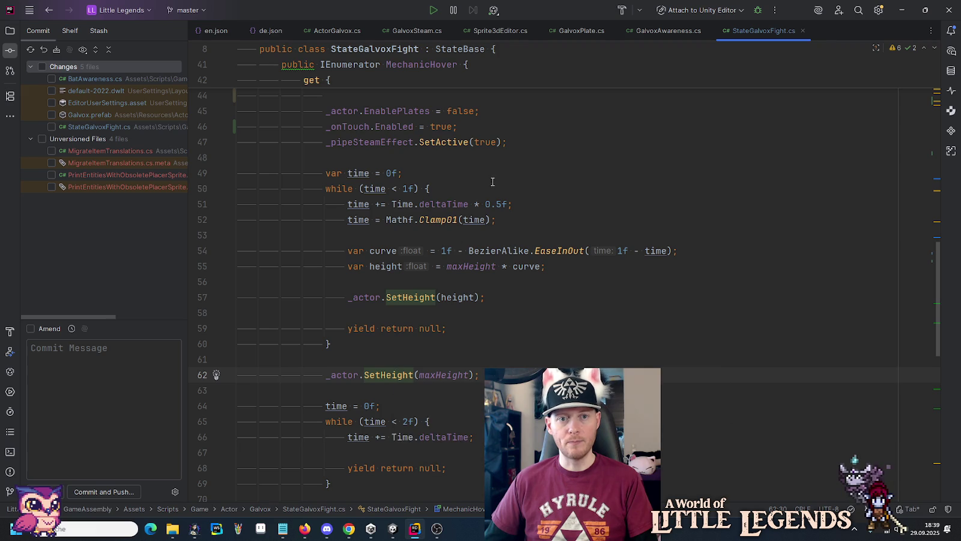
pyautogui.moveTo(518, 123); pyautogui.dragTo(519, 115)
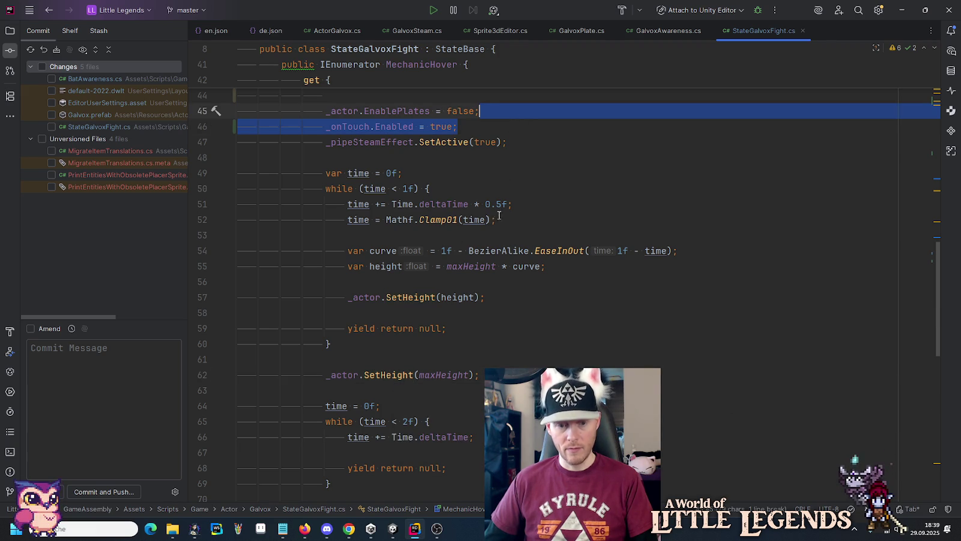
pyautogui.hotkey('ctrl', 'c')
pyautogui.click(417, 358)
pyautogui.hotkey('ctrl', 'v')
pyautogui.click(393, 375)
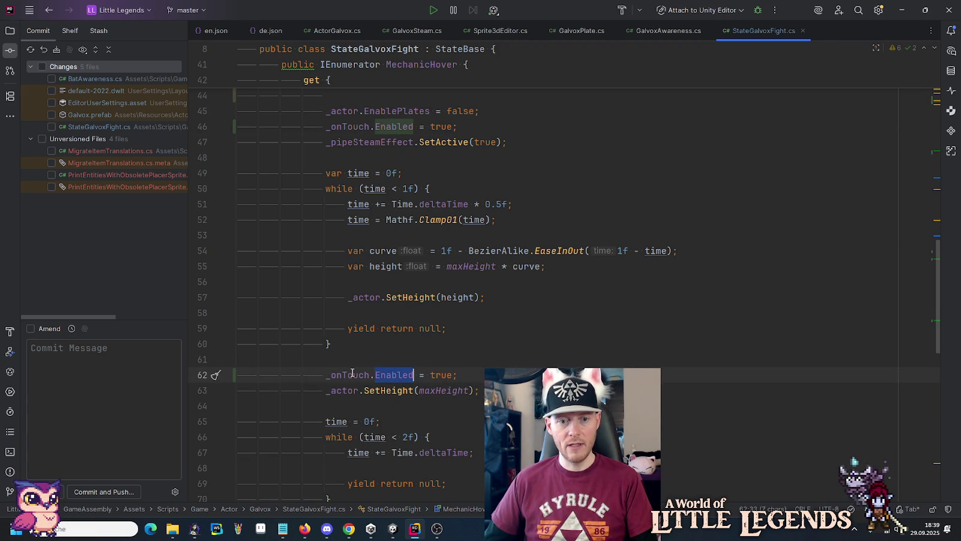
pyautogui.doubleClick(349, 373)
pyautogui.write('_att')
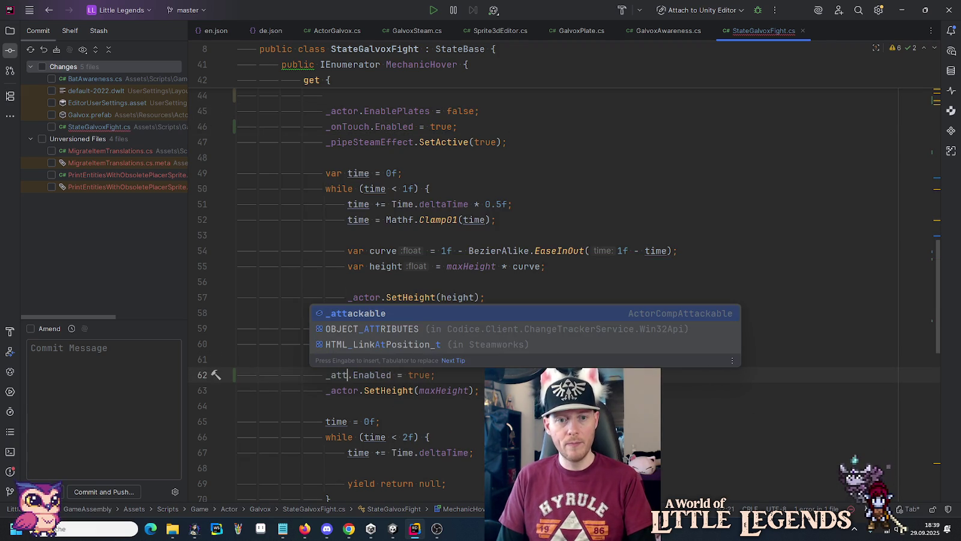
pyautogui.press('Return')
pyautogui.click(468, 375)
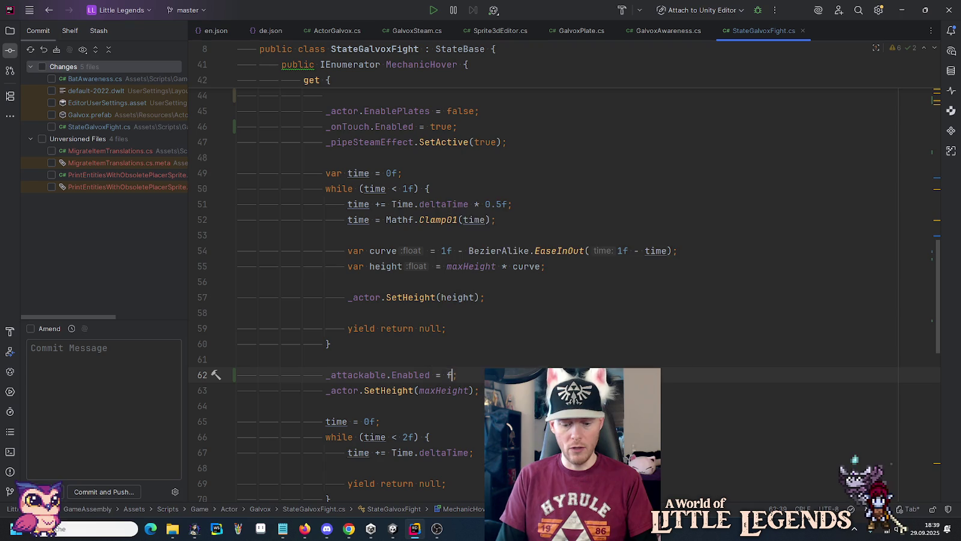
pyautogui.write('false')
pyautogui.click(344, 343)
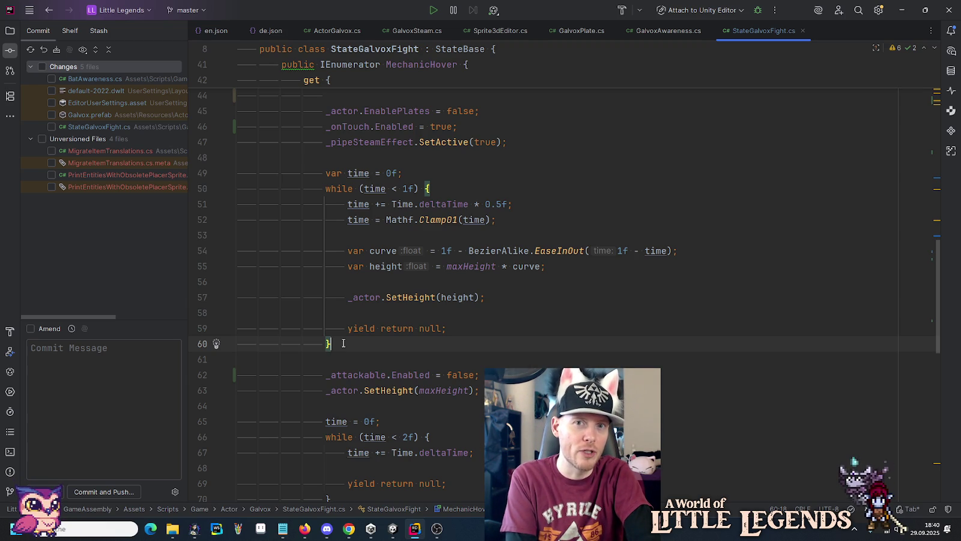
pyautogui.scroll(-5, 368, 339)
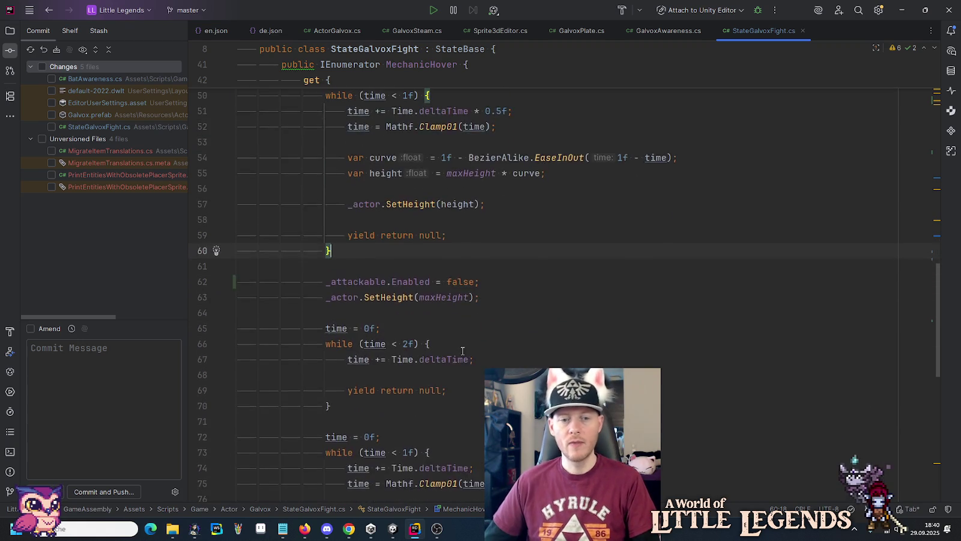
# - In the landing block, add _attackable.Enabled = true; and _onTouch.Enabled = false; after EnablePlates
pyautogui.scroll(-5, 379, 283)
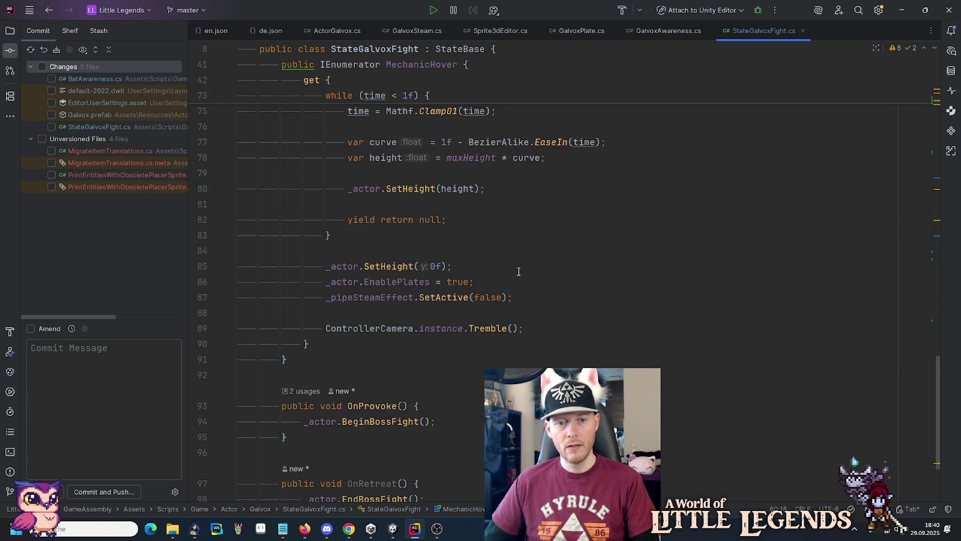
pyautogui.press('Return')
pyautogui.press('Return')
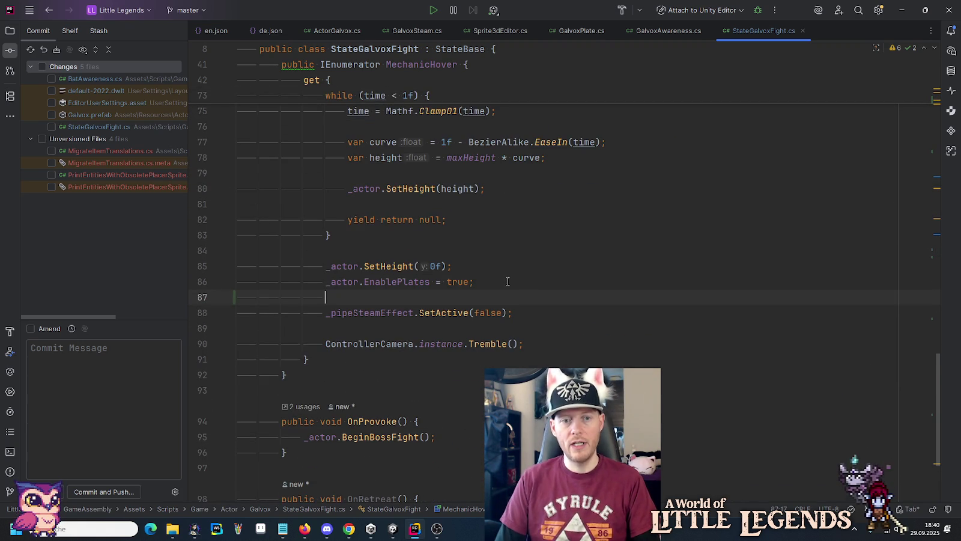
pyautogui.press('Tab')
pyautogui.press('Left')
pyautogui.press('BackSpace')
pyautogui.press('BackSpace')
pyautogui.press('BackSpace')
pyautogui.write('f')
pyautogui.press('Return')
pyautogui.press('Up')
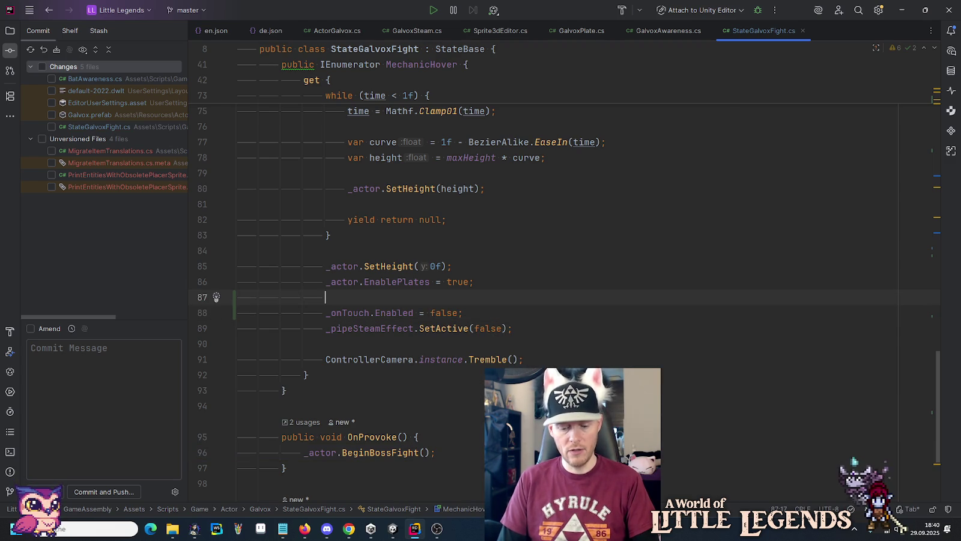
pyautogui.write('_a')
pyautogui.press('Tab')
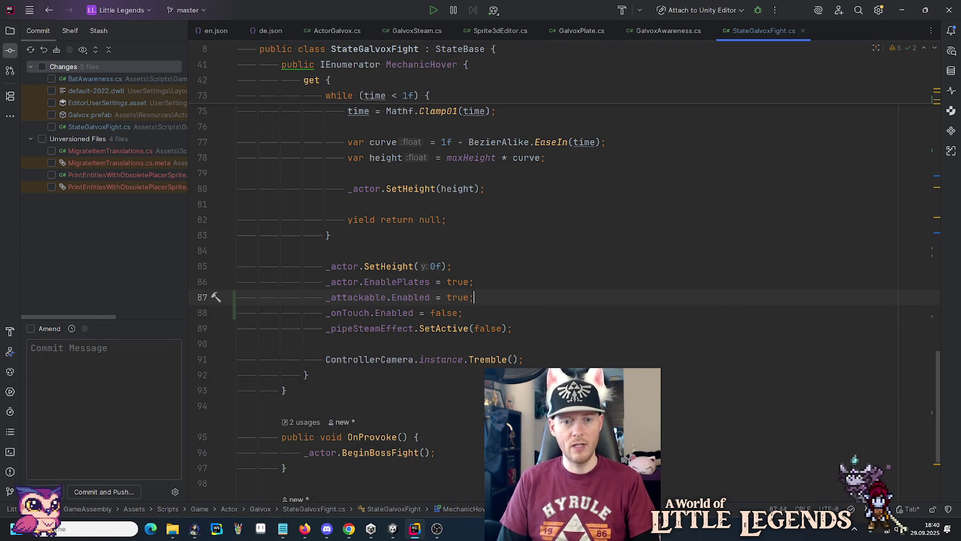
pyautogui.click(463, 312)
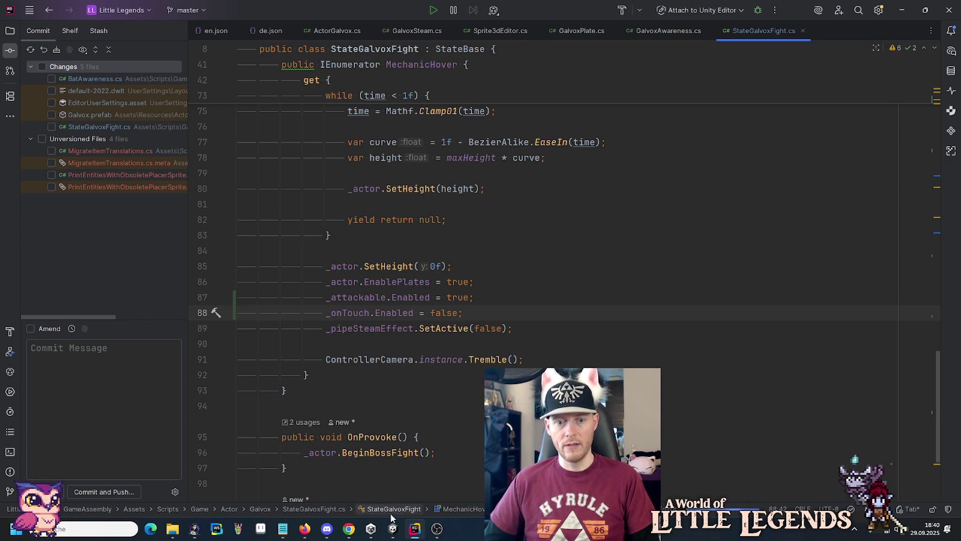
pyautogui.click(367, 486)
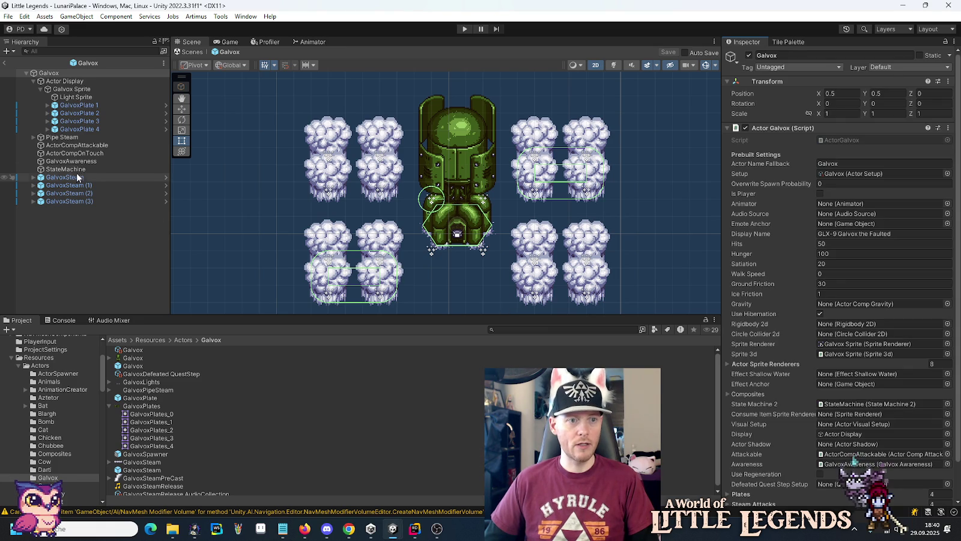
# - Assign ActorCompAttackable and ActorCompOnTouch to State Galvox Fight's Attackable and On Touch fields, then save the prefab
pyautogui.click(77, 170)
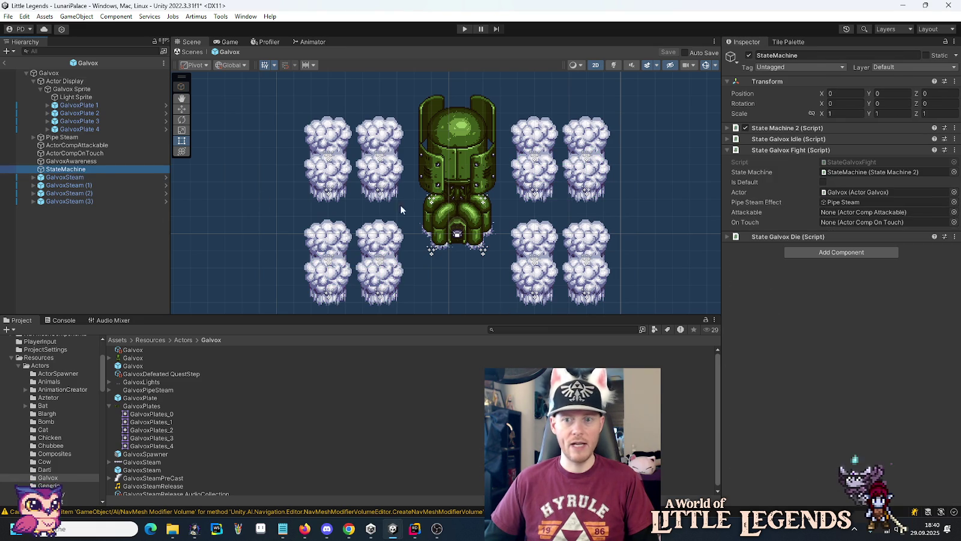
pyautogui.click(84, 146)
pyautogui.moveTo(84, 147); pyautogui.dragTo(856, 213)
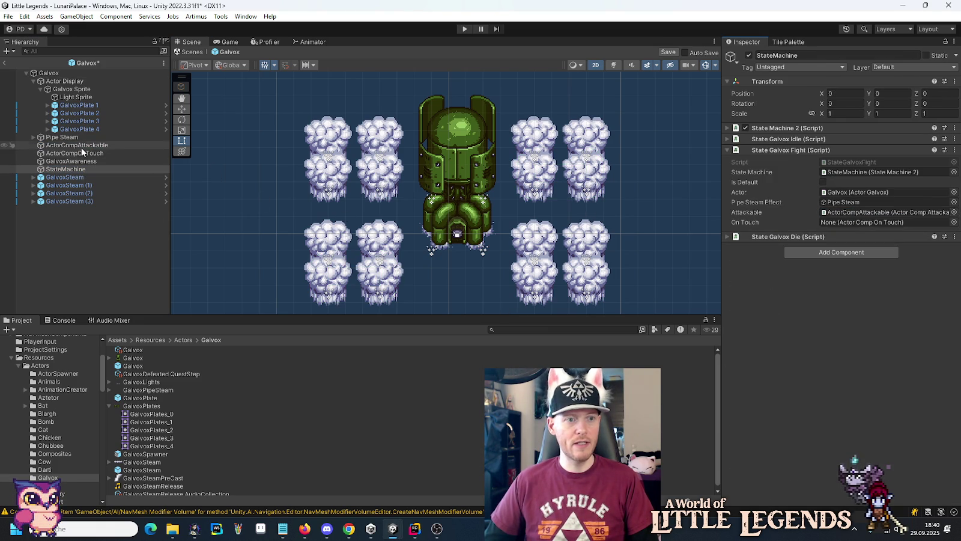
pyautogui.moveTo(82, 153); pyautogui.dragTo(849, 223)
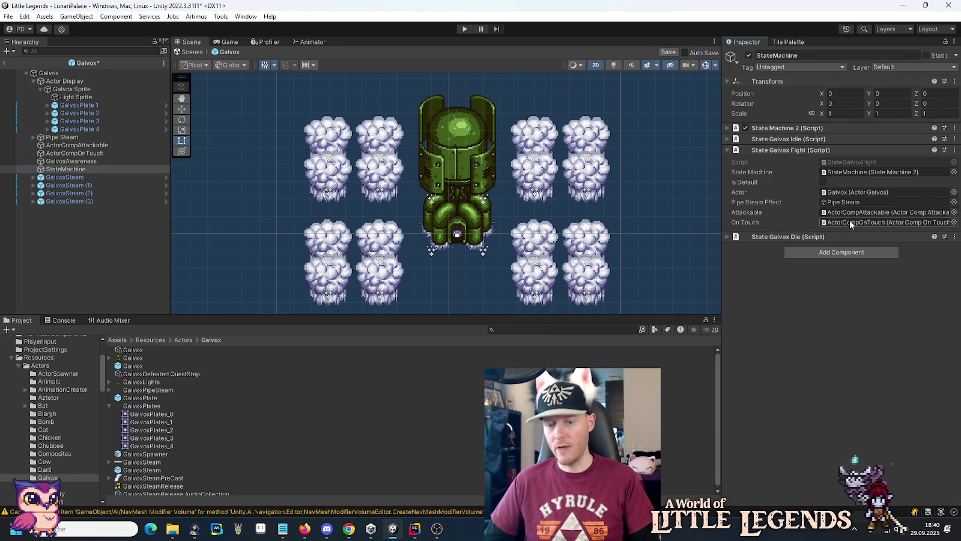
pyautogui.hotkey('ctrl', 's')
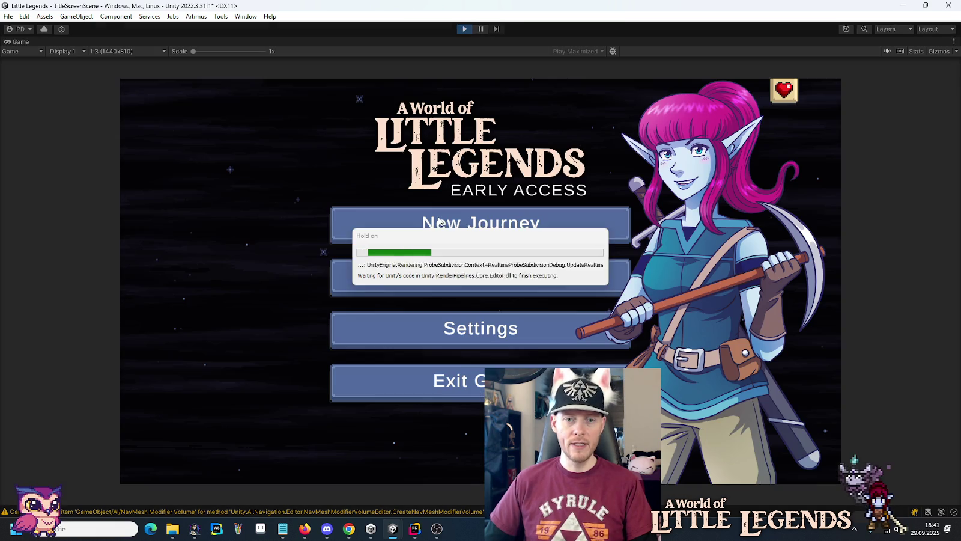
# - Load the saved game slot and continue into the LunariPalace scene
pyautogui.click(453, 271)
pyautogui.click(403, 248)
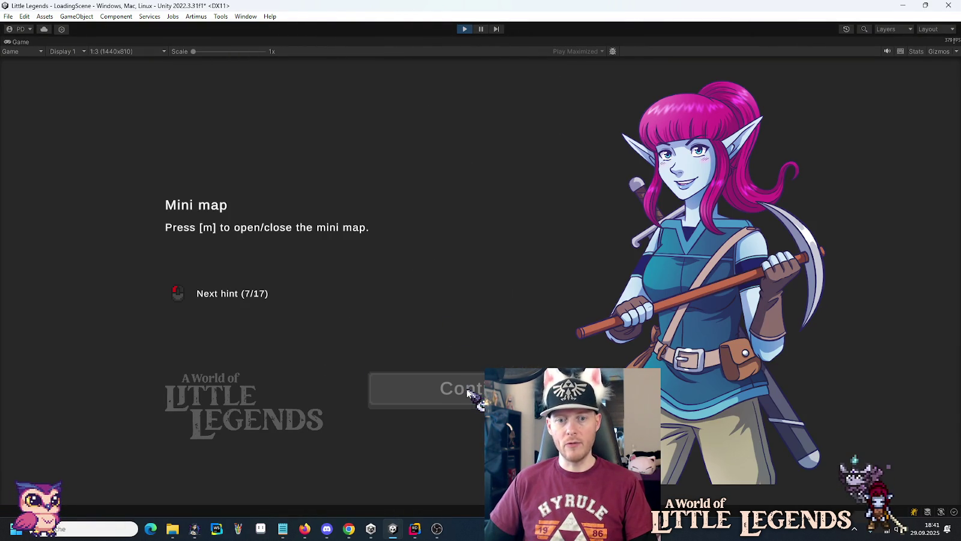
pyautogui.click(468, 392)
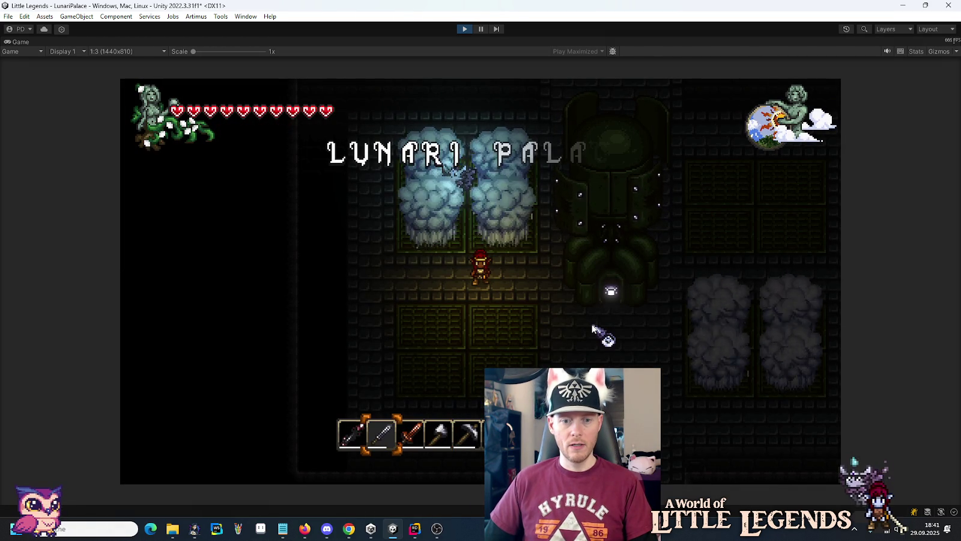
# - Walk right to Galvox and strike it repeatedly with the sword
pyautogui.press('d')
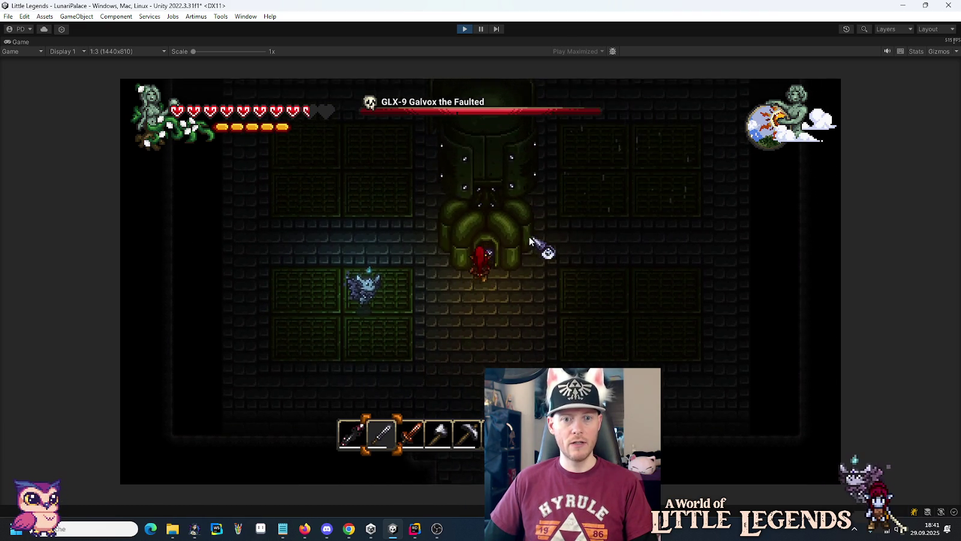
pyautogui.click(498, 243)
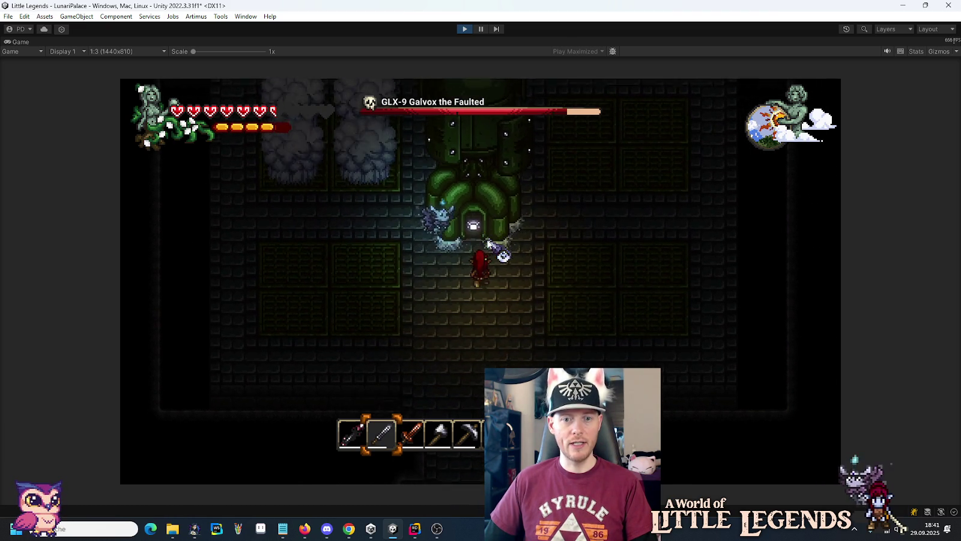
pyautogui.click(510, 242)
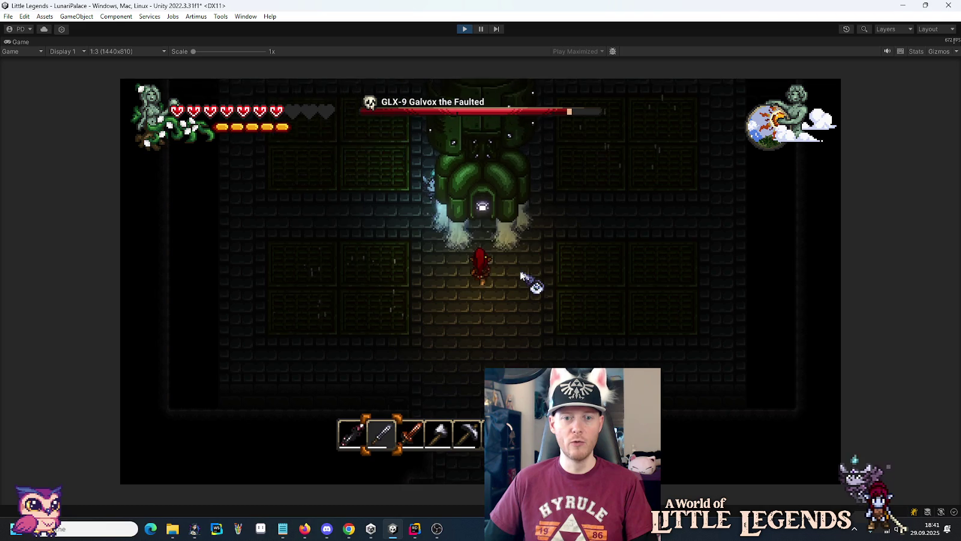
pyautogui.click(502, 255)
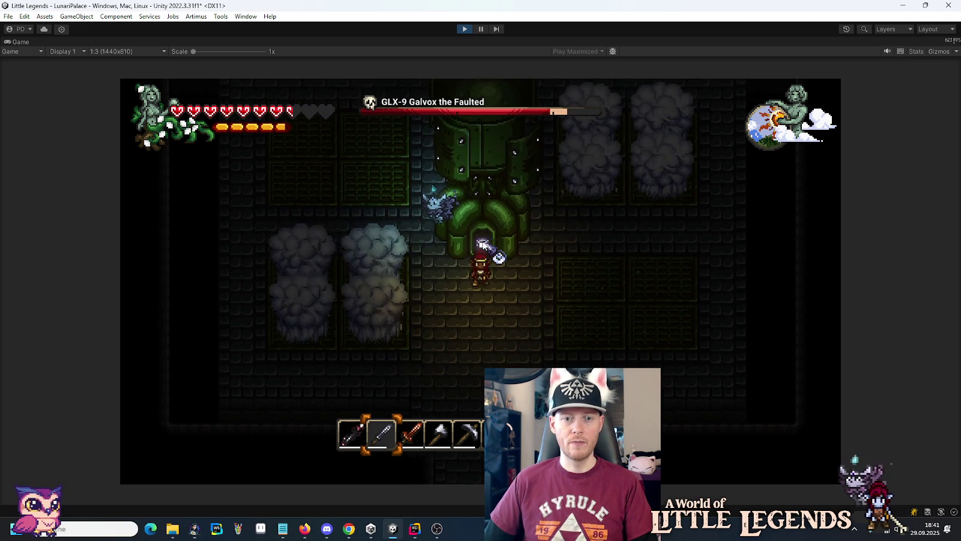
pyautogui.click(483, 244)
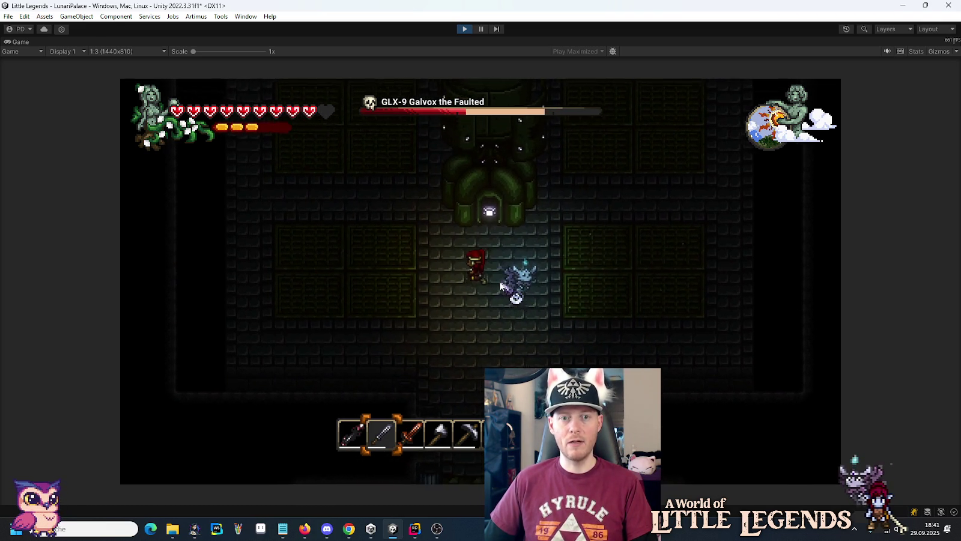
pyautogui.click(479, 202)
pyautogui.click(481, 205)
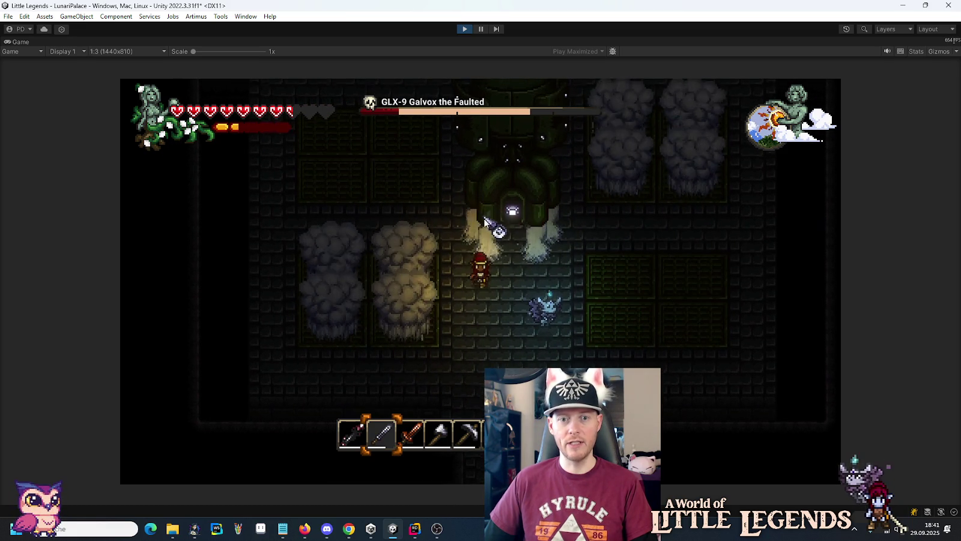
# - Dodge around the arena with WASD, land more sword hits on Galvox, then stop play mode
pyautogui.press('a')
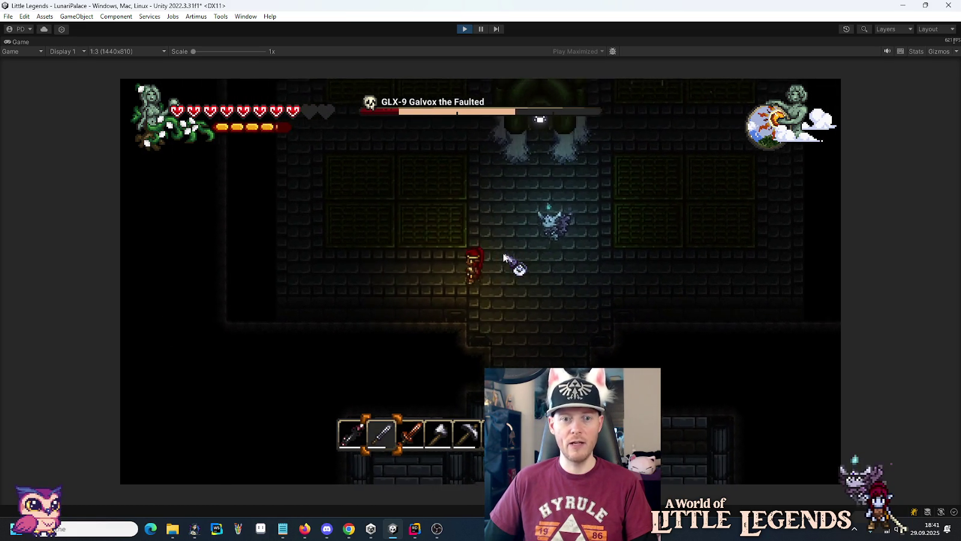
pyautogui.press('w')
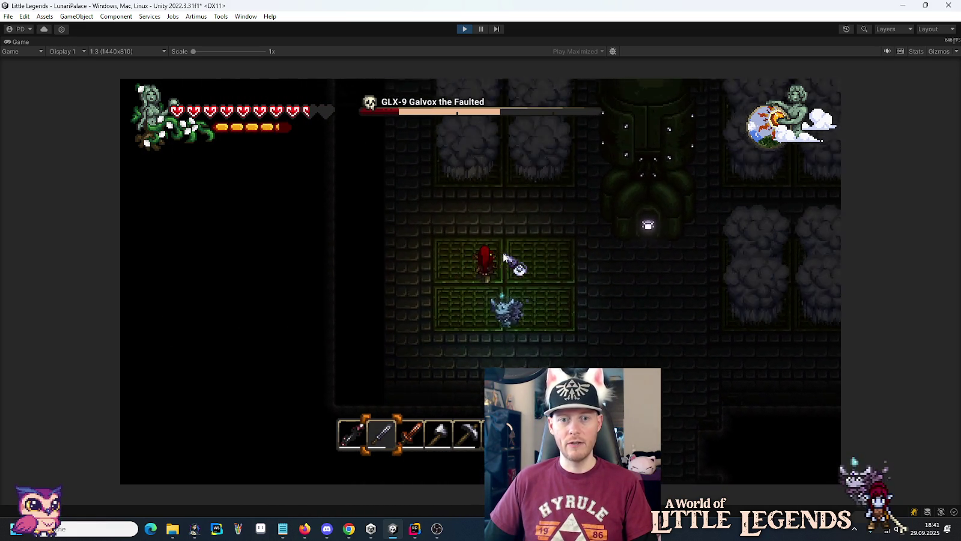
pyautogui.press('s')
pyautogui.press('a')
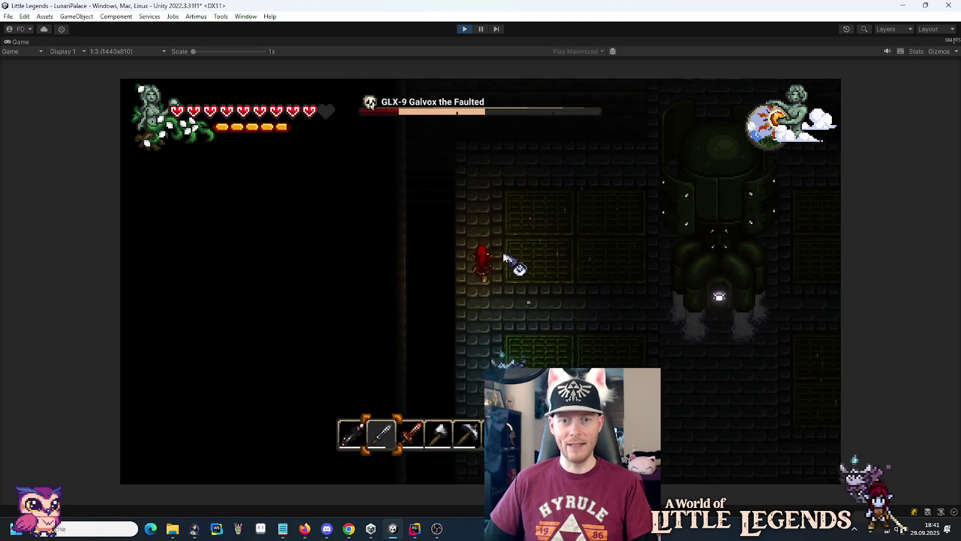
pyautogui.press('d')
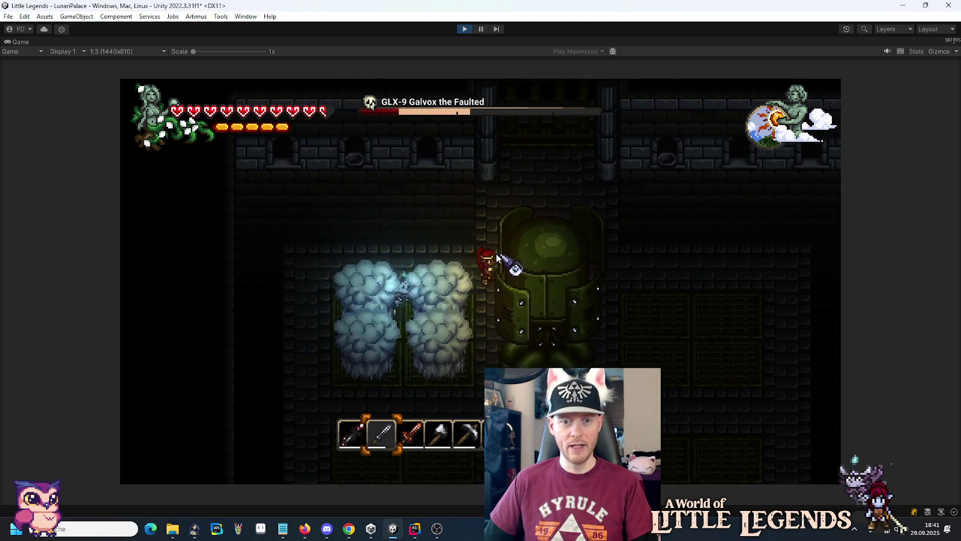
pyautogui.press('d')
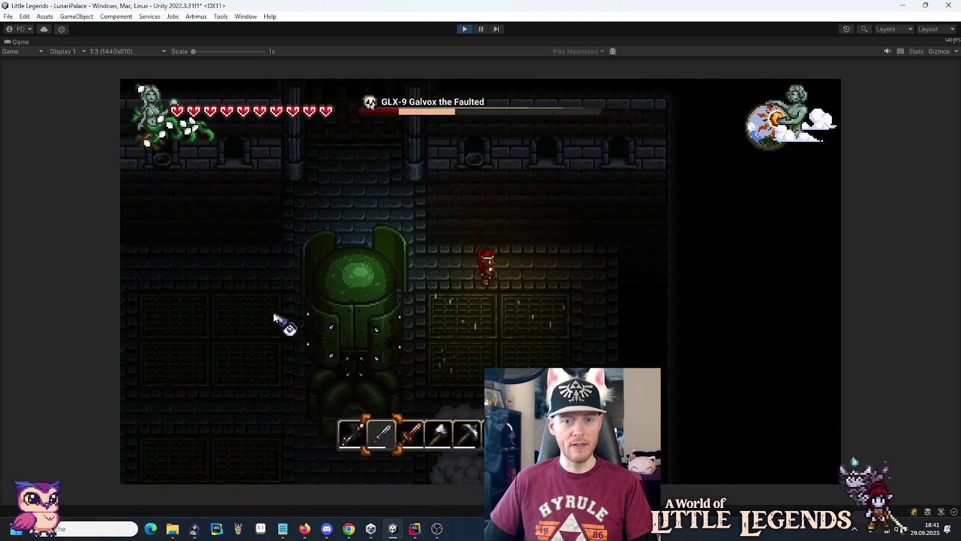
pyautogui.press('s')
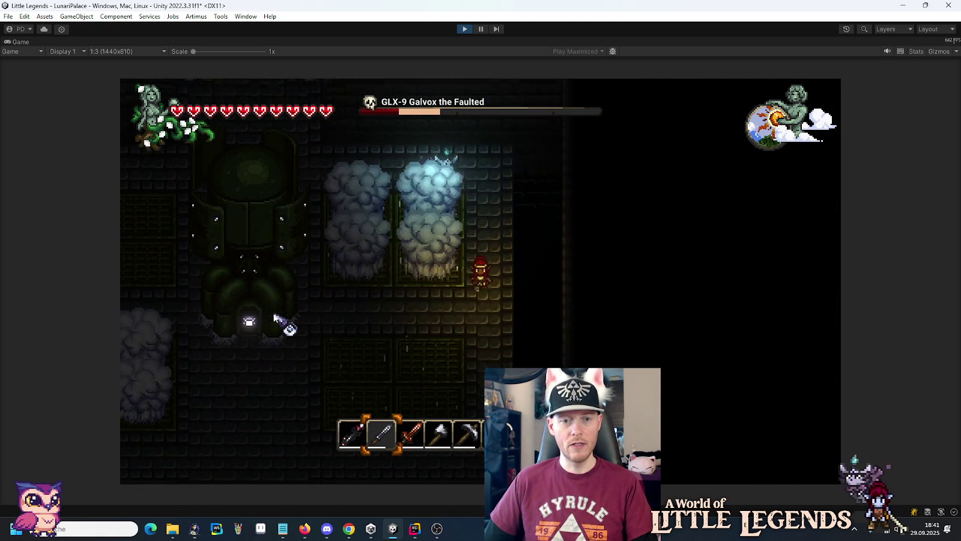
pyautogui.press('s')
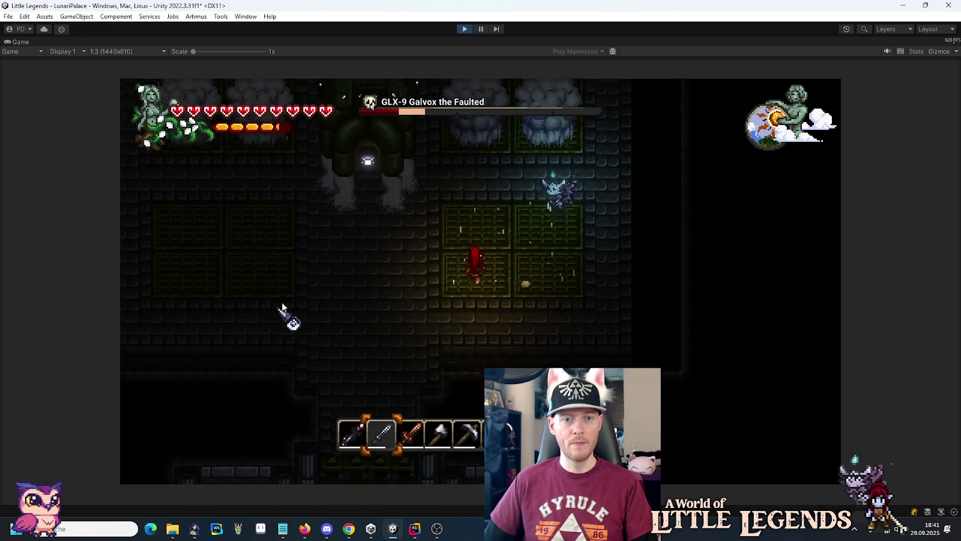
pyautogui.press('a')
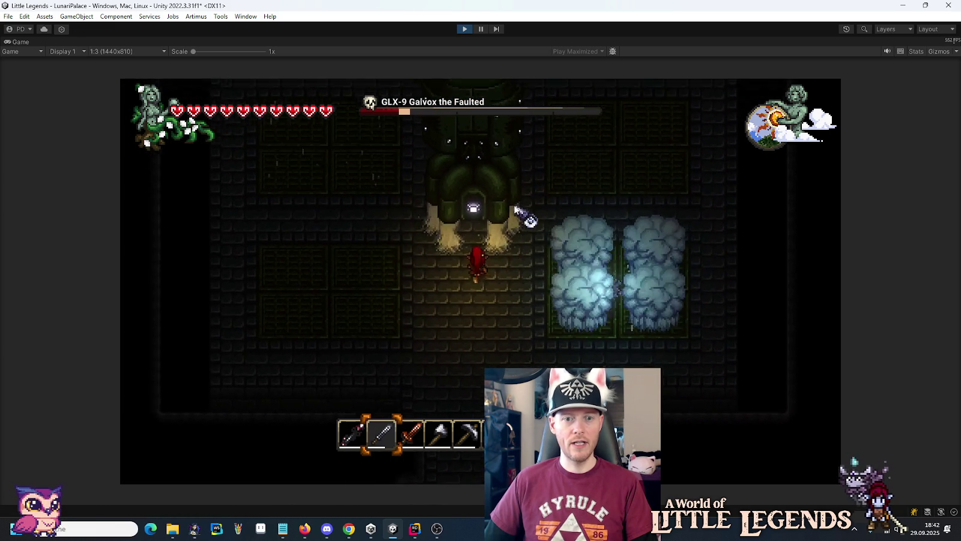
pyautogui.click(516, 207)
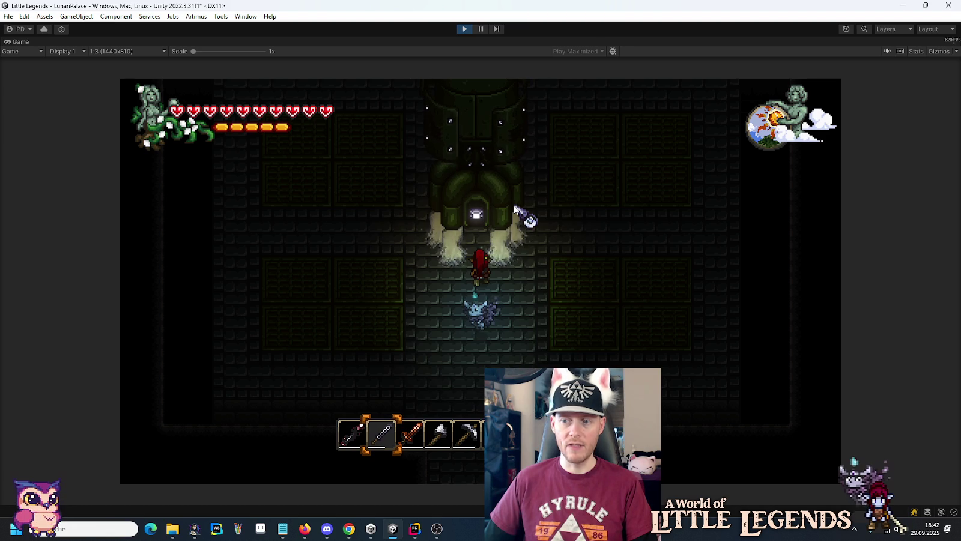
pyautogui.click(463, 204)
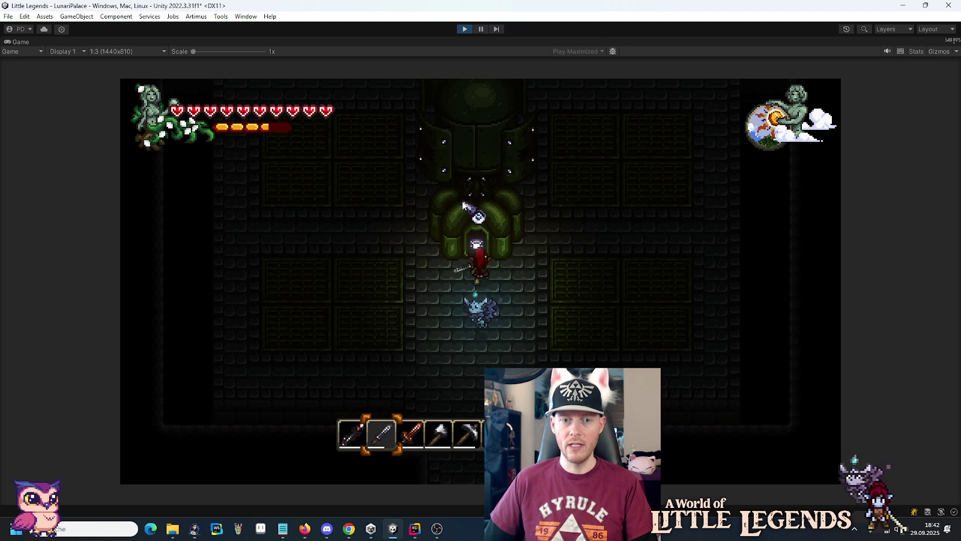
pyautogui.click(463, 205)
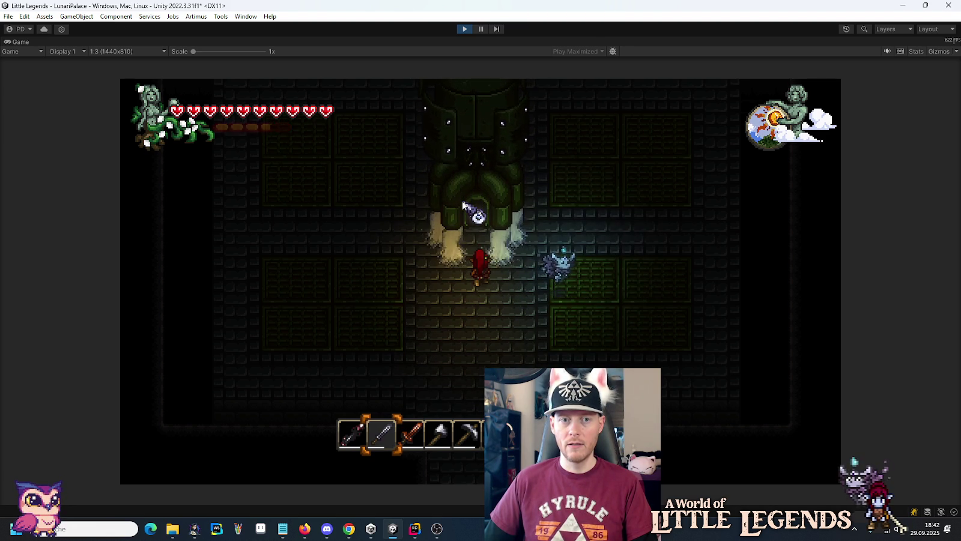
pyautogui.click(465, 28)
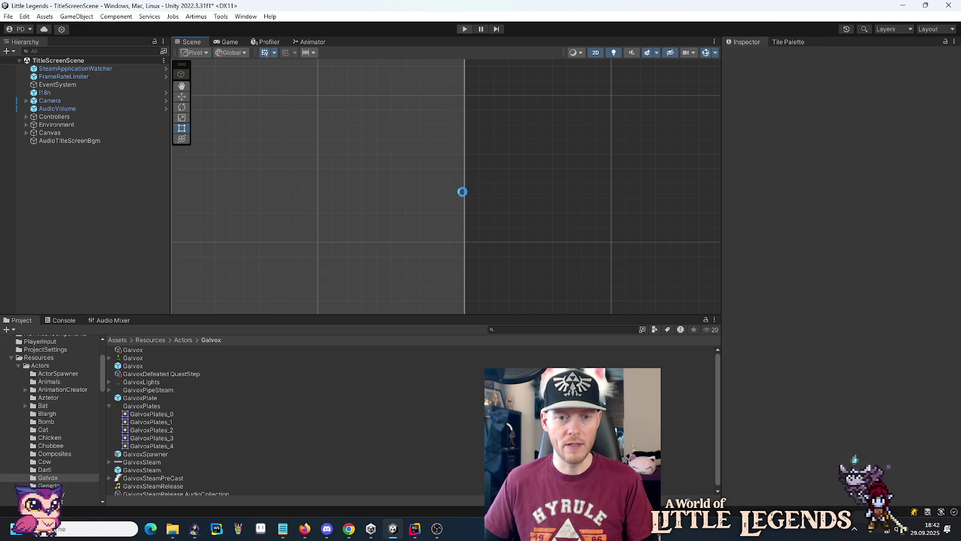
# - Open the Galvox prefab, raise its Hits to 200, then return to StateGalvoxFight.cs in Rider
pyautogui.click(132, 366)
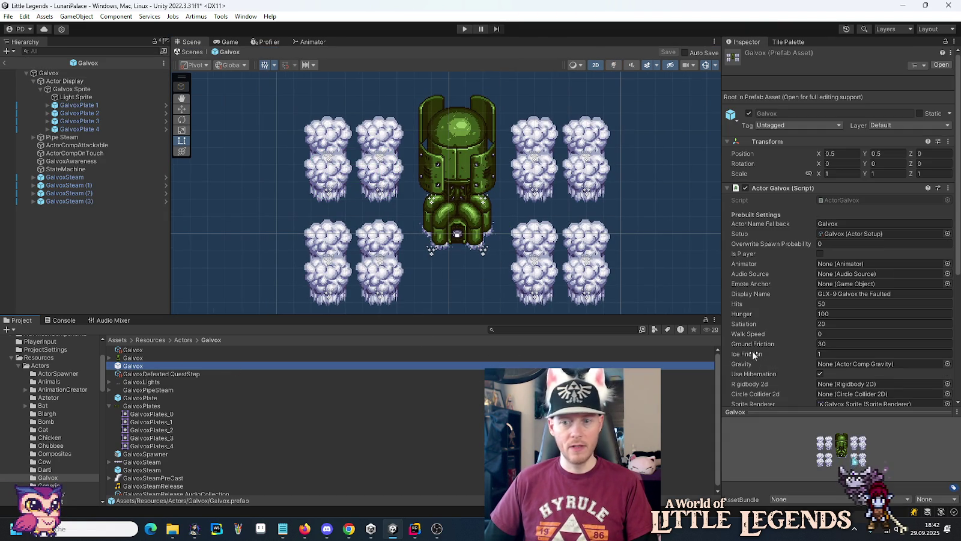
pyautogui.doubleClick(134, 369)
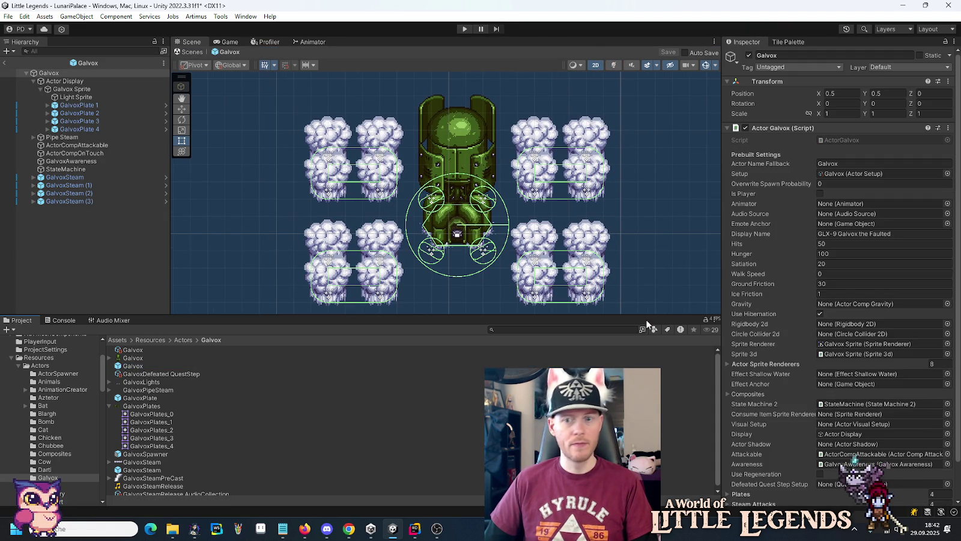
pyautogui.write('200')
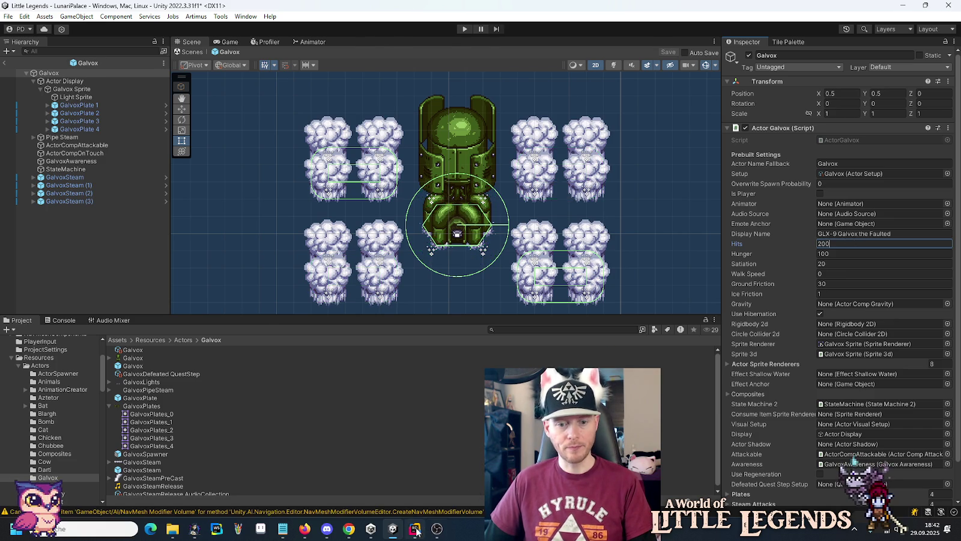
pyautogui.hotkey('alt', 'Tab')
pyautogui.tripleClick(494, 301)
pyautogui.hotkey('ctrl', 'c')
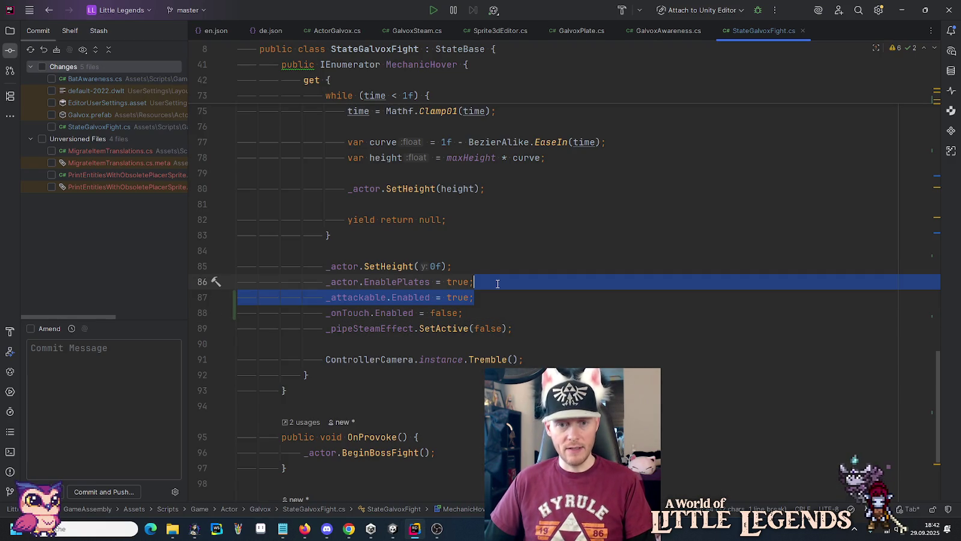
# - Move '_attackable.Enabled = true;' to just after the 2f wait loop, then recompile in Unity
pyautogui.press('Delete')
pyautogui.scroll(5, 496, 291)
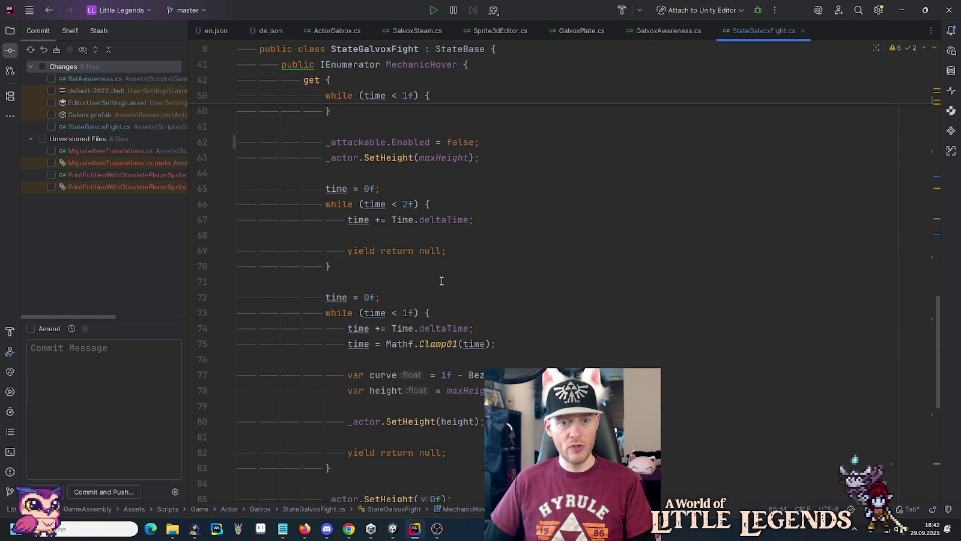
pyautogui.click(426, 274)
pyautogui.hotkey('ctrl', 'v')
pyautogui.press('Return')
pyautogui.click(413, 265)
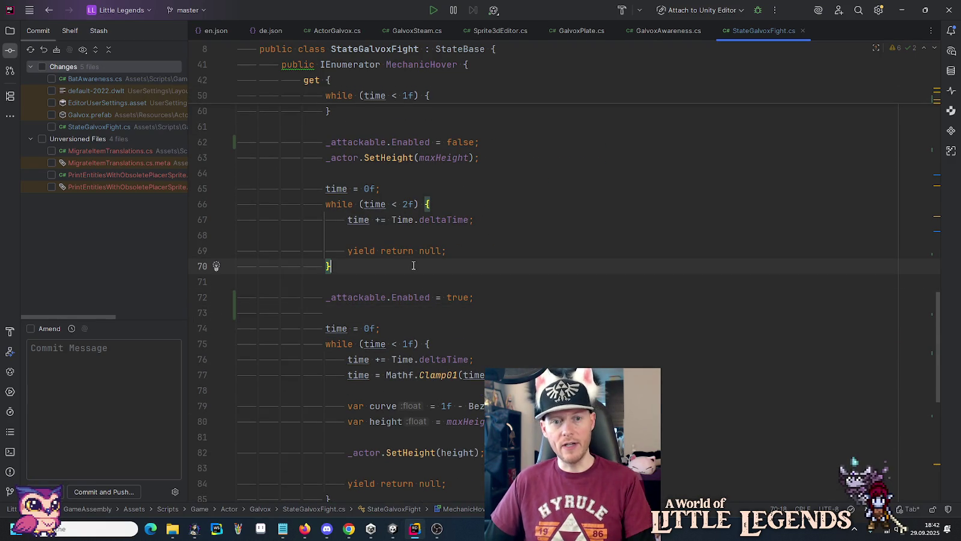
pyautogui.click(392, 529)
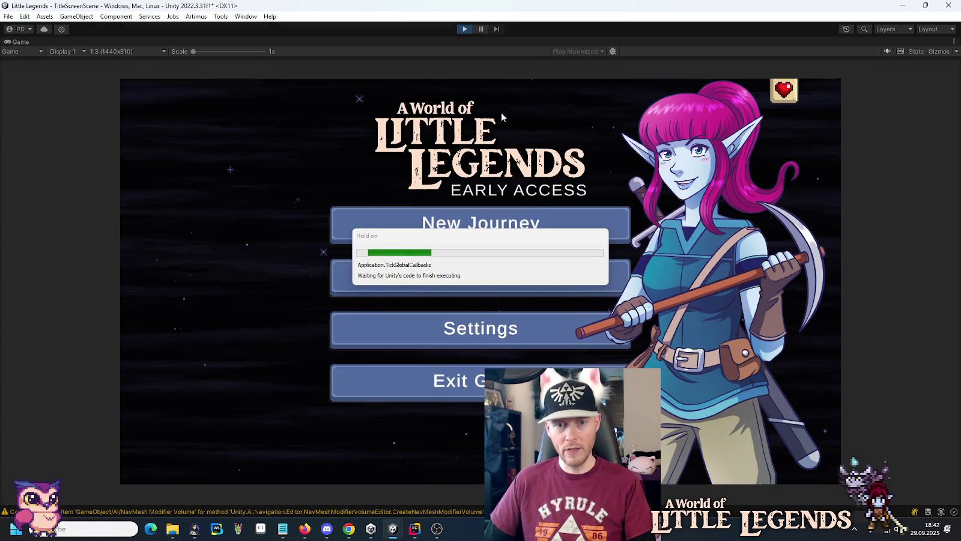
# - Load the existing save slot and continue into the game
pyautogui.click(515, 279)
pyautogui.click(412, 243)
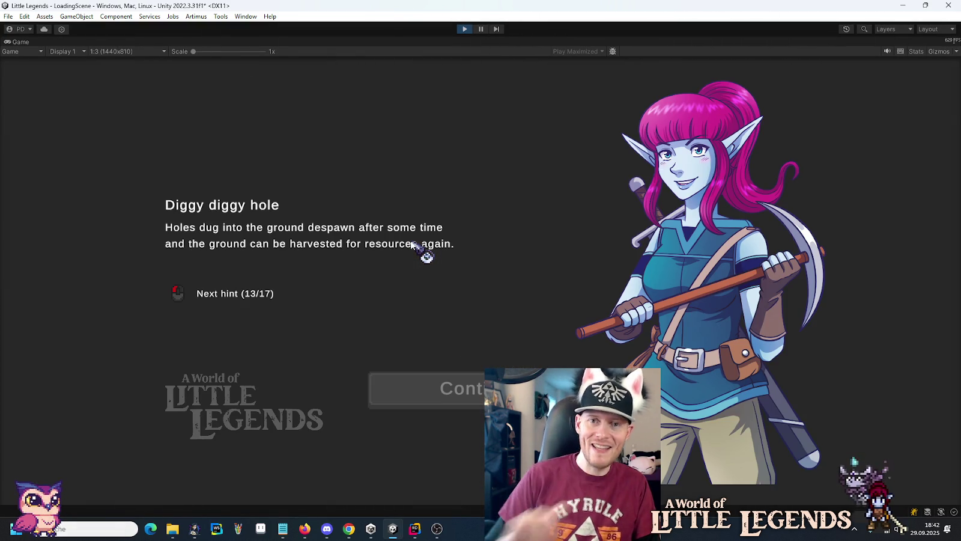
pyautogui.click(409, 400)
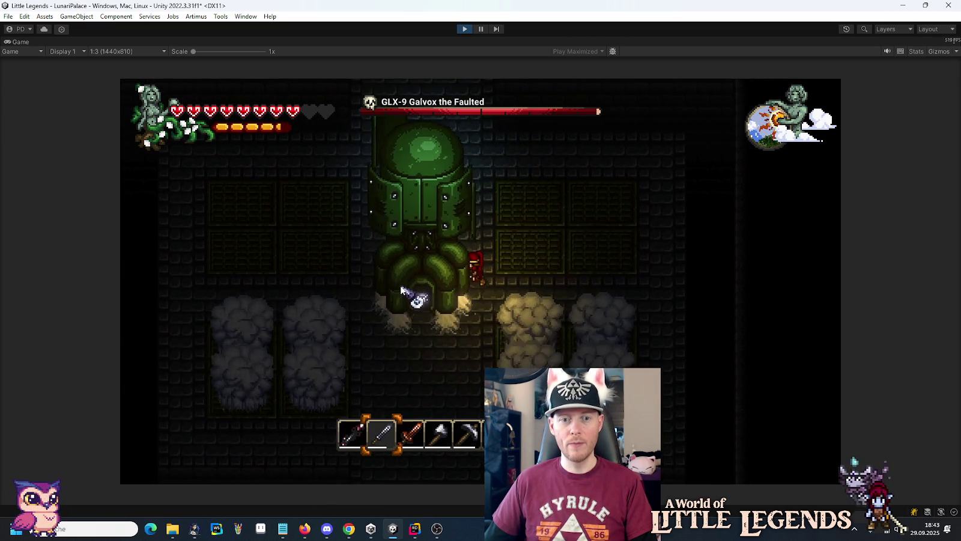
# - Fight the hovering Galvox with sword strikes and movement, then stop the play test
pyautogui.click(408, 293)
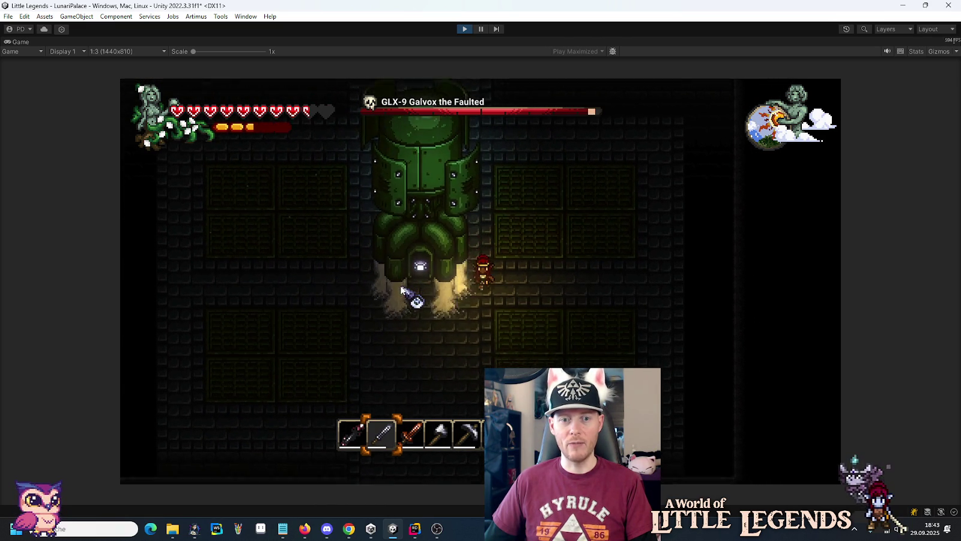
pyautogui.press('s')
pyautogui.press('a')
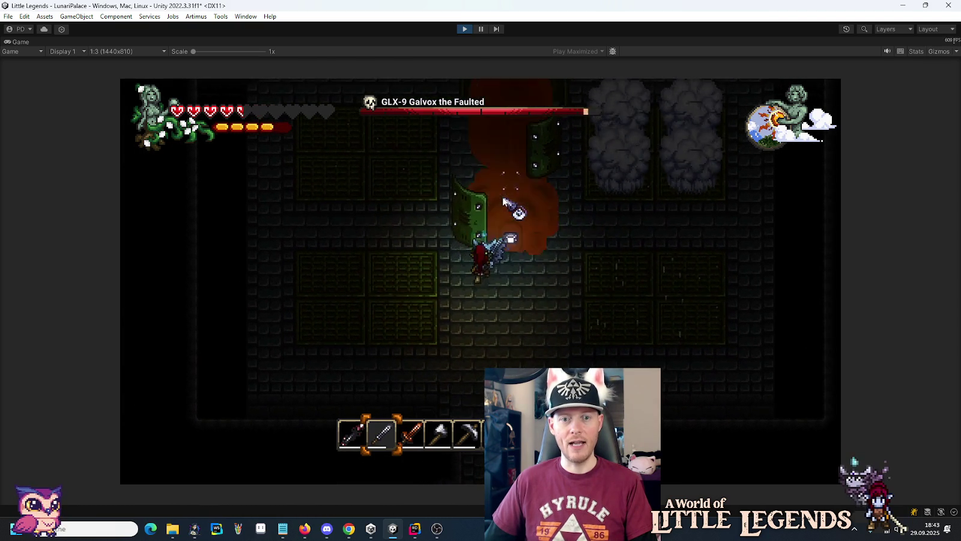
pyautogui.click(474, 203)
pyautogui.click(475, 203)
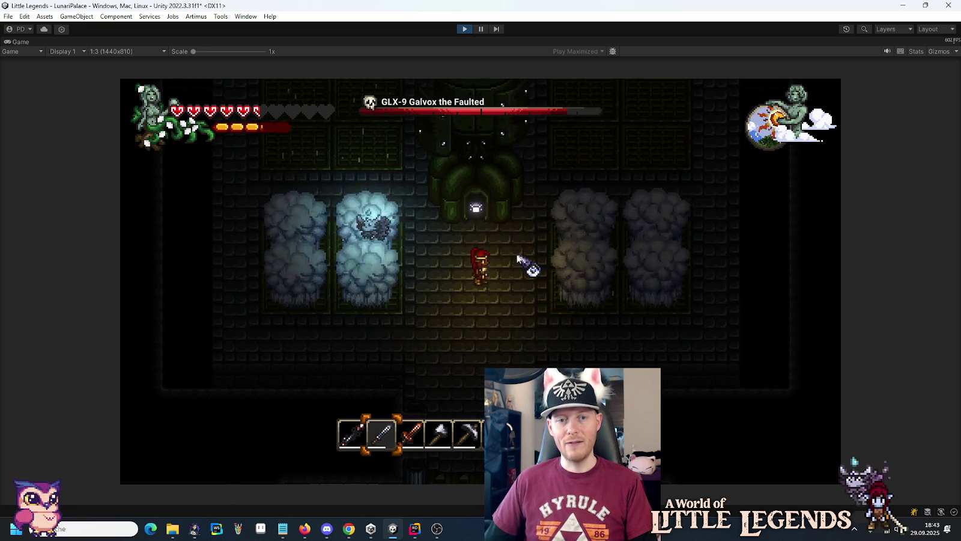
pyautogui.click(479, 204)
pyautogui.click(479, 204)
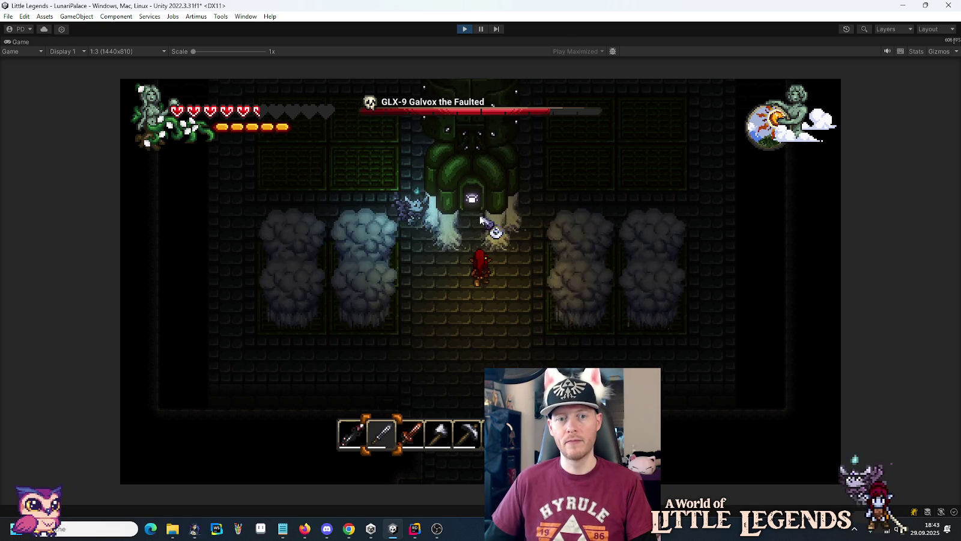
pyautogui.click(466, 29)
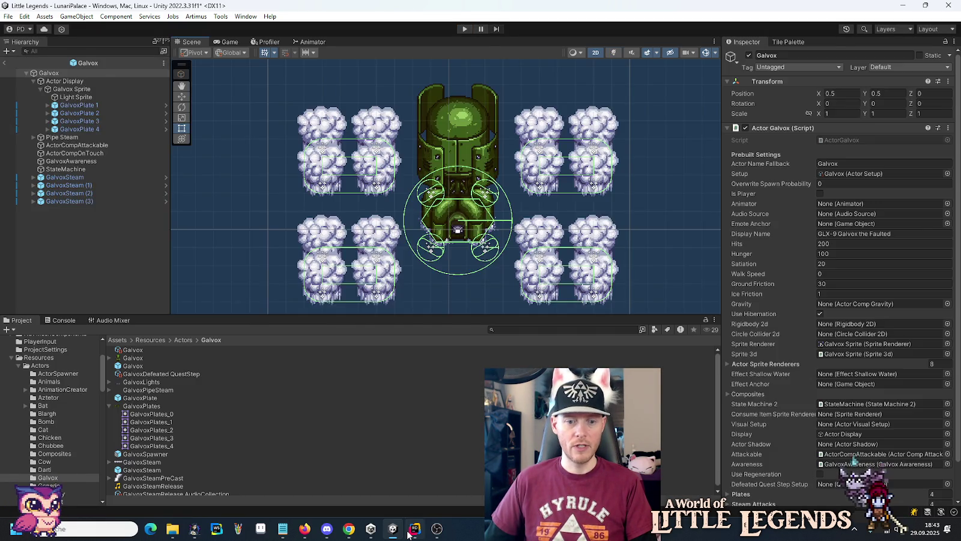
# - In the rising loop, replace the attackable-false line with one based on 'height <'
pyautogui.click(414, 529)
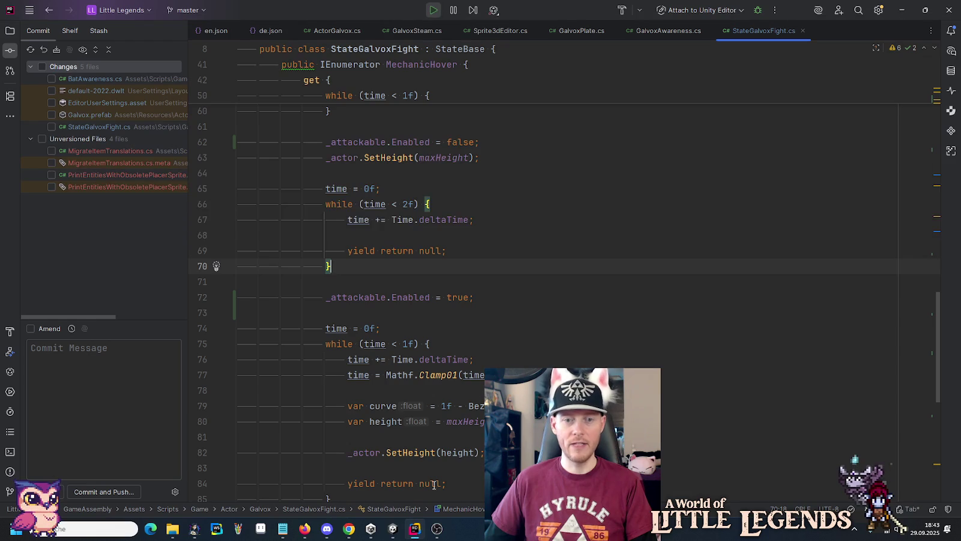
pyautogui.scroll(6, 532, 345)
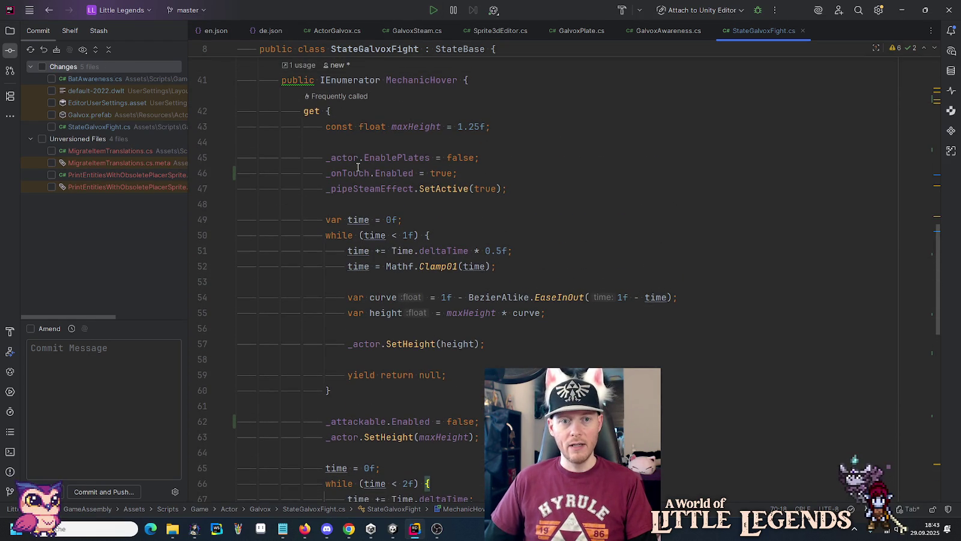
pyautogui.scroll(-3, 395, 309)
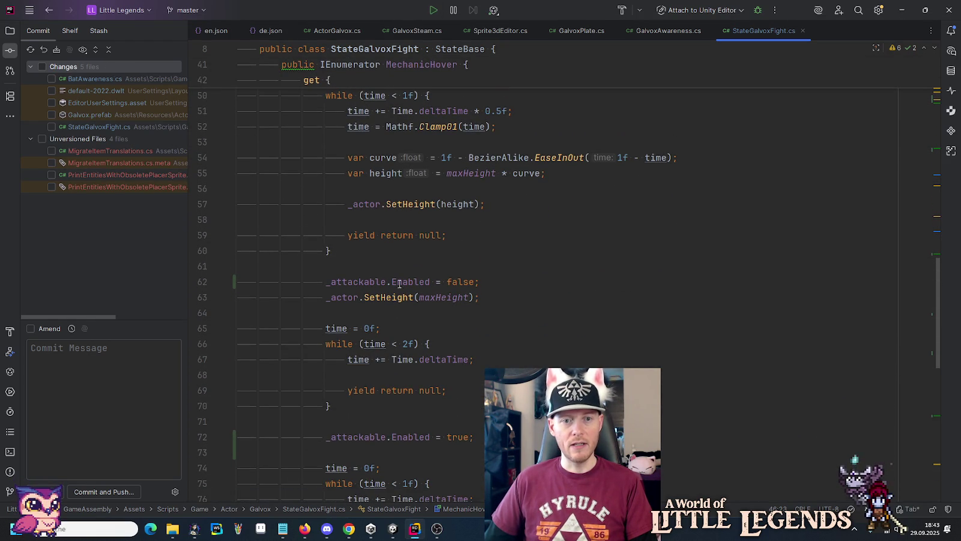
pyautogui.moveTo(415, 205)
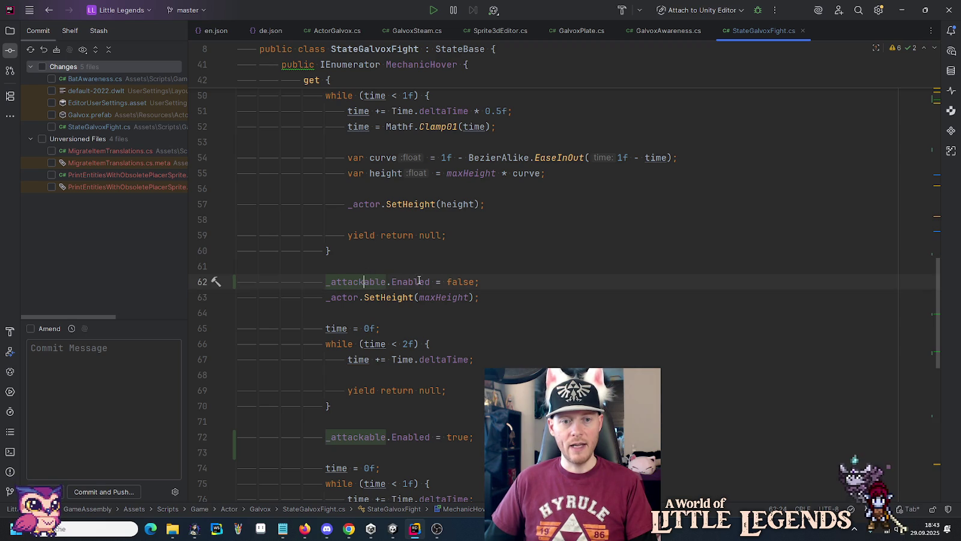
pyautogui.moveTo(494, 281); pyautogui.dragTo(494, 272)
pyautogui.press('Delete')
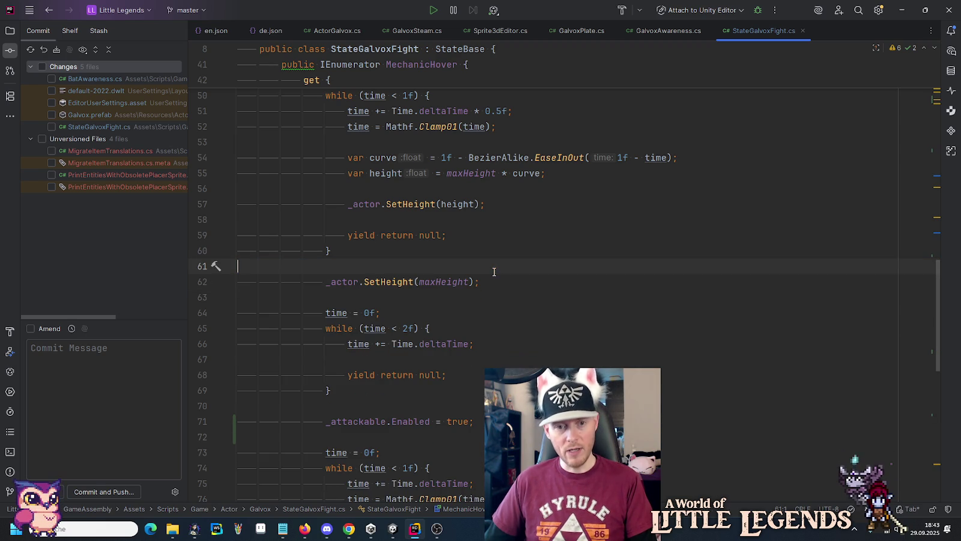
pyautogui.click(503, 212)
pyautogui.write('_attackable.Enabled = false;')
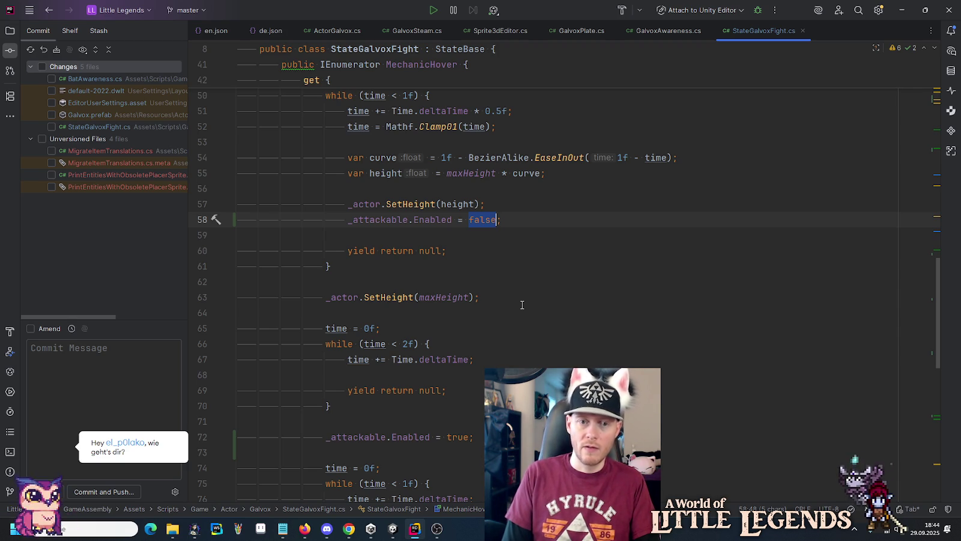
pyautogui.write('h')
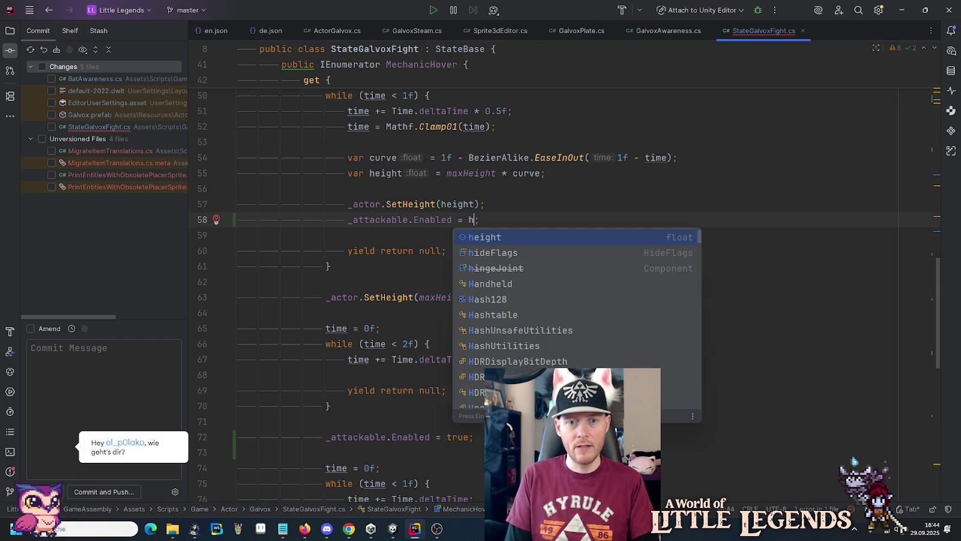
pyautogui.press('Return')
pyautogui.write('<')
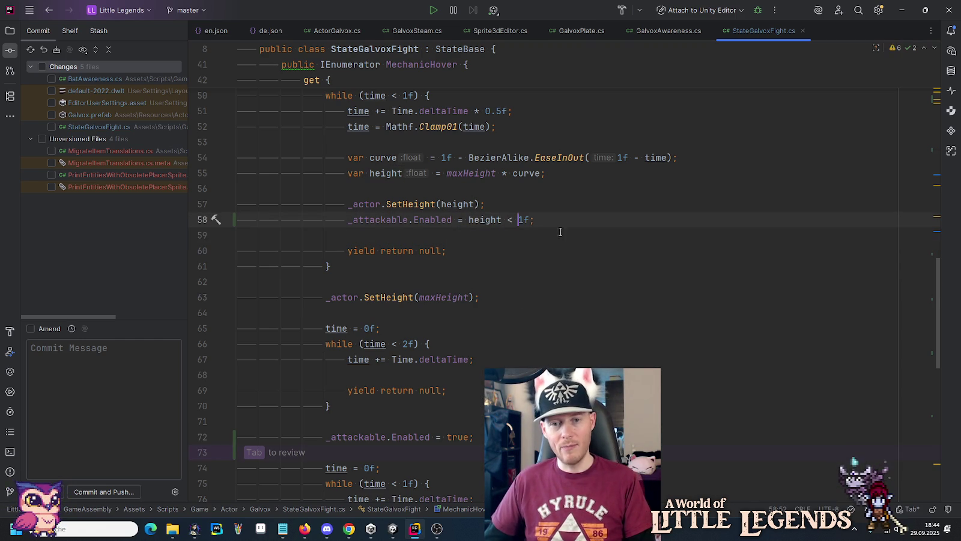
# - Delete the post-wait enable and add '_attackable.Enabled = height < 1f;' in the descent loop, then recompile
pyautogui.moveTo(552, 220); pyautogui.dragTo(551, 210)
pyautogui.scroll(-4, 514, 287)
pyautogui.click(491, 251)
pyautogui.hotkey('ctrl', 'y')
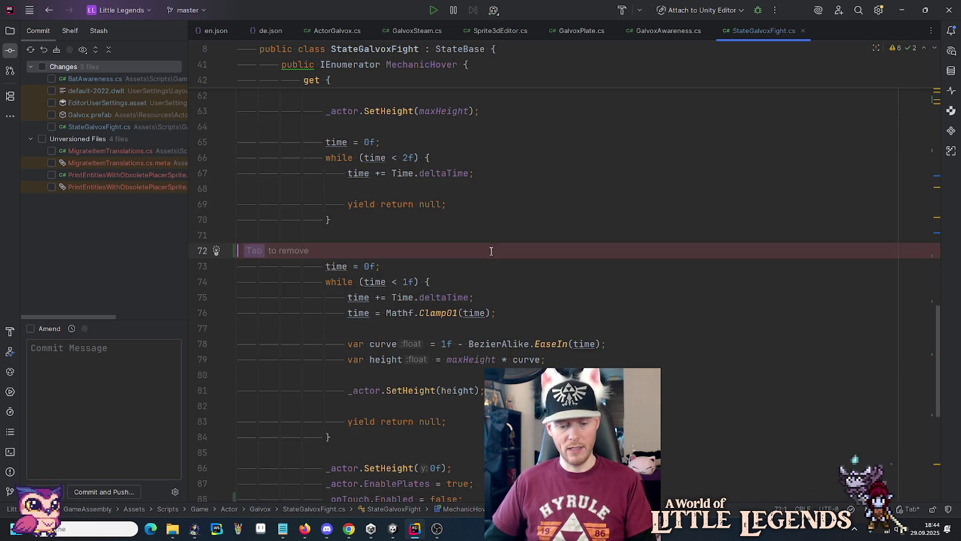
pyautogui.hotkey('ctrl', 'y')
pyautogui.scroll(-2, 491, 251)
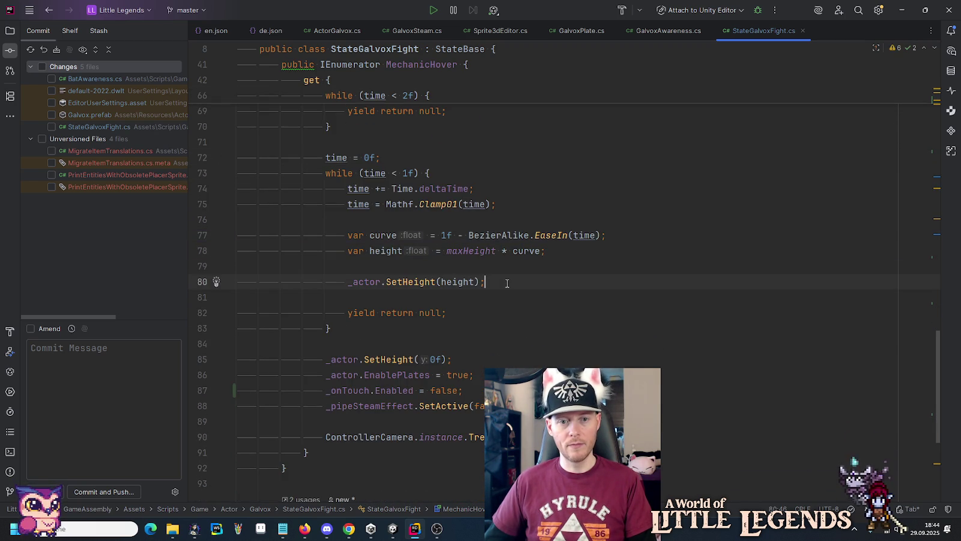
pyautogui.press('Return')
pyautogui.write('_attackable.Enabled = height < 1f;')
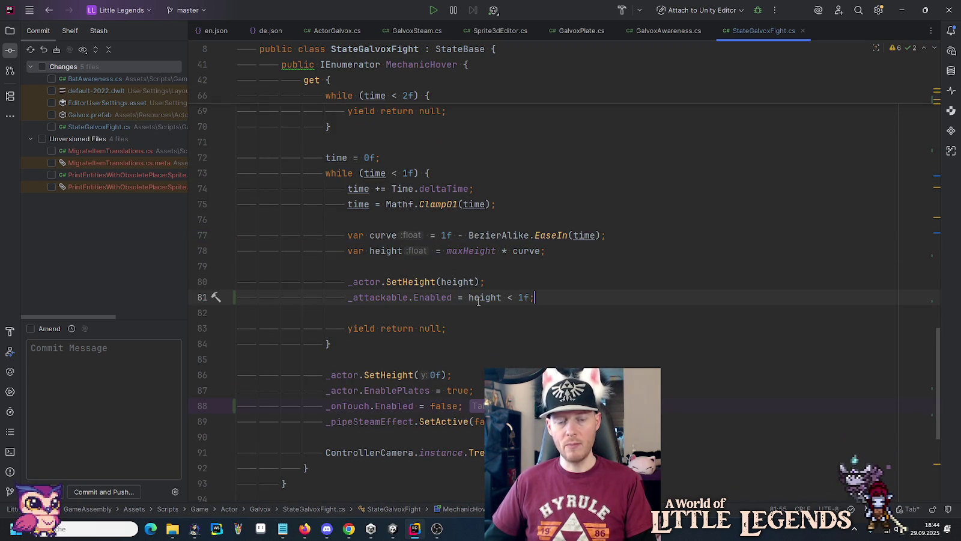
pyautogui.click(392, 528)
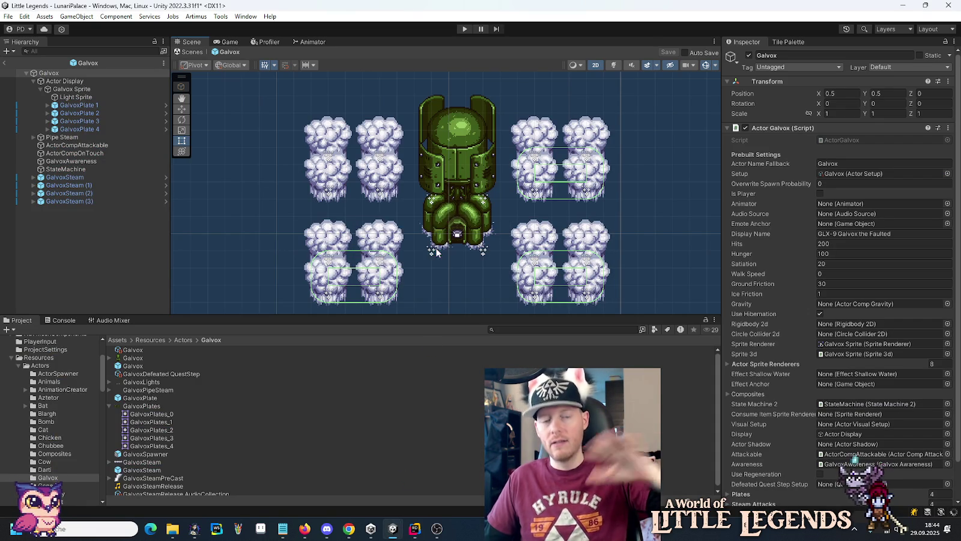
# - Start play mode, load the existing save, equip the sword with 2, and approach the boss
pyautogui.click(464, 29)
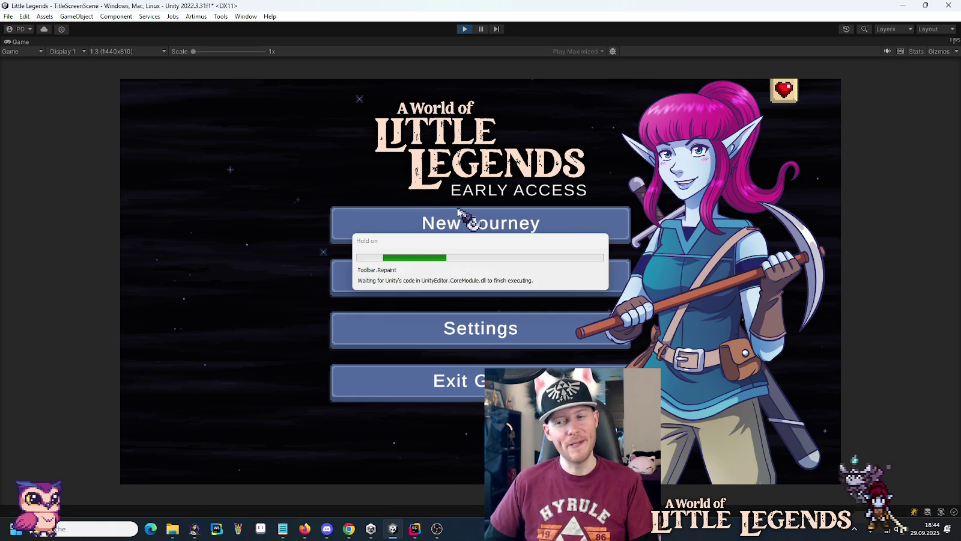
pyautogui.click(456, 279)
pyautogui.click(420, 246)
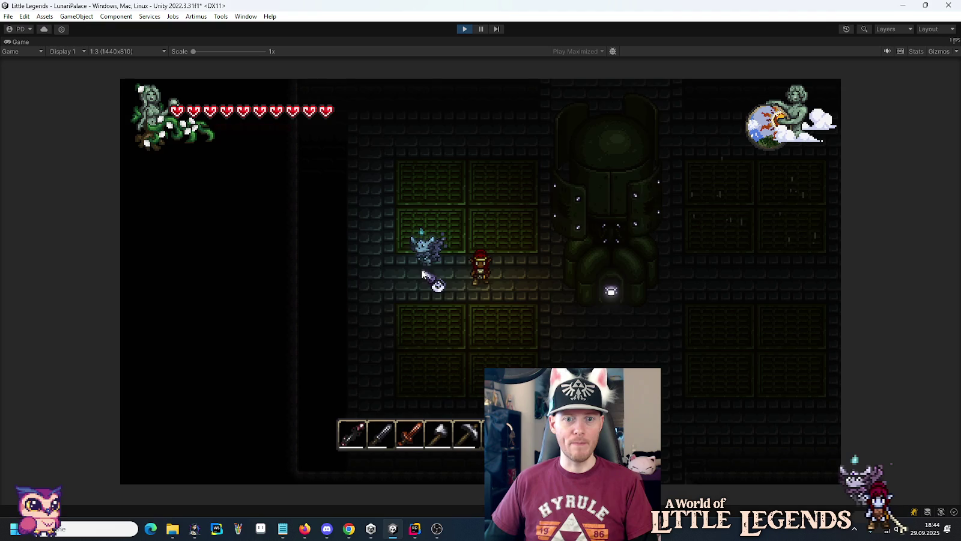
pyautogui.press('2')
pyautogui.press('d')
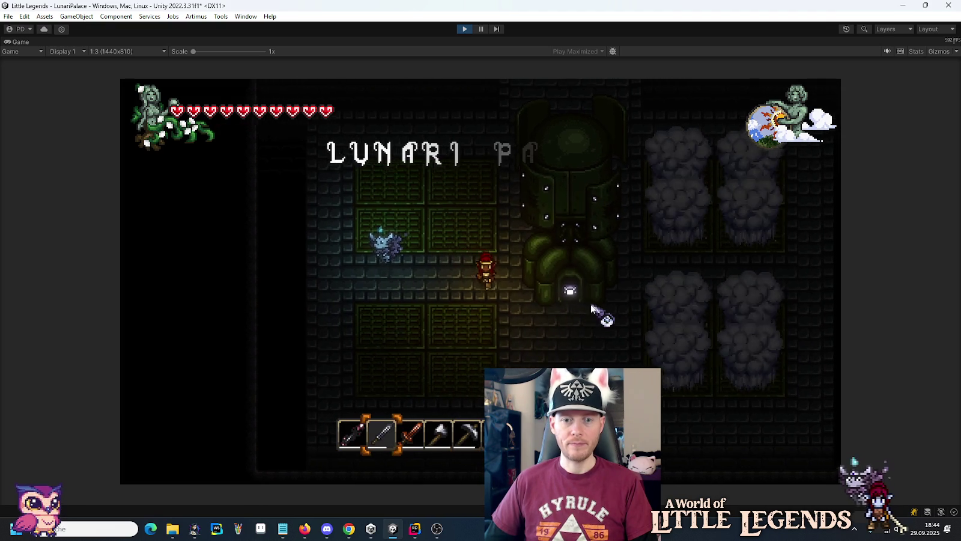
# - Land a series of sword attacks on Galvox as it hovers low
pyautogui.click(517, 241)
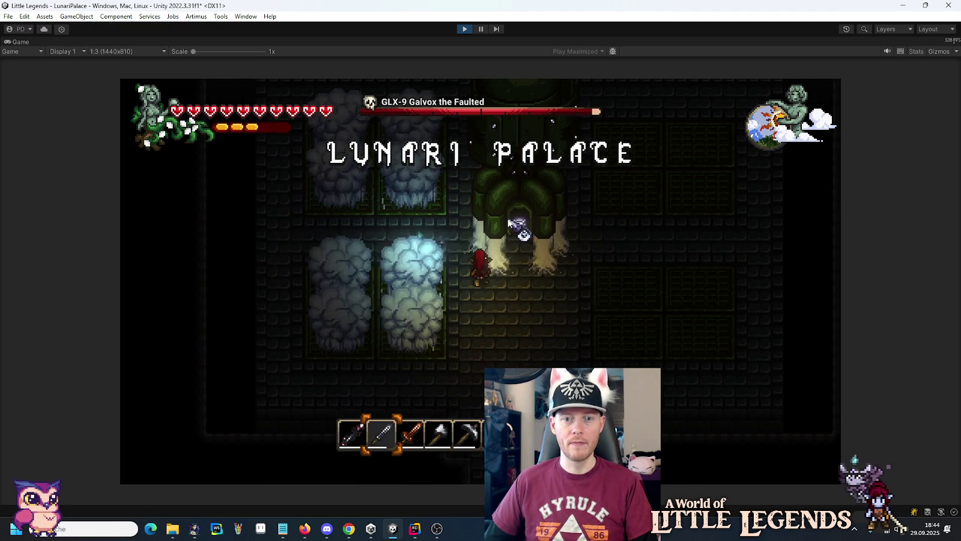
pyautogui.click(508, 241)
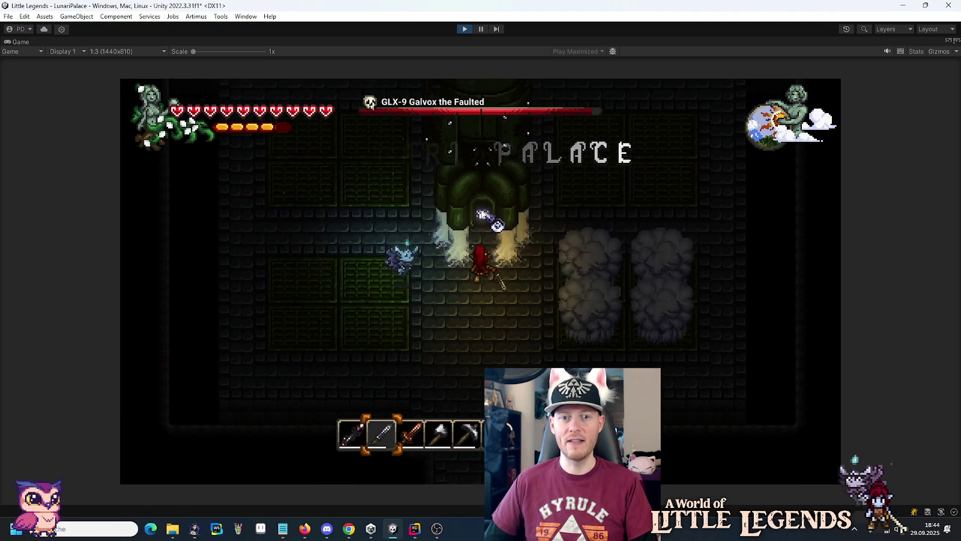
pyautogui.click(488, 232)
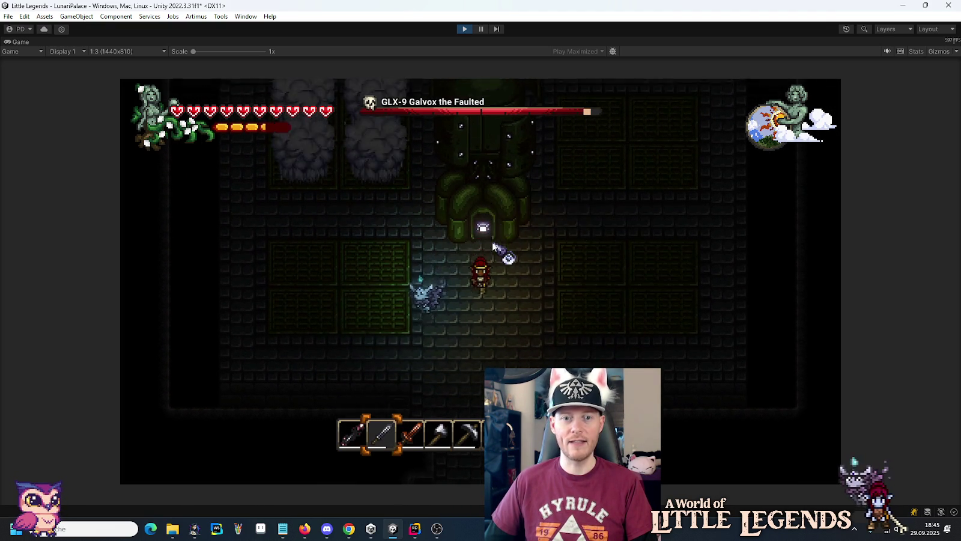
pyautogui.click(489, 234)
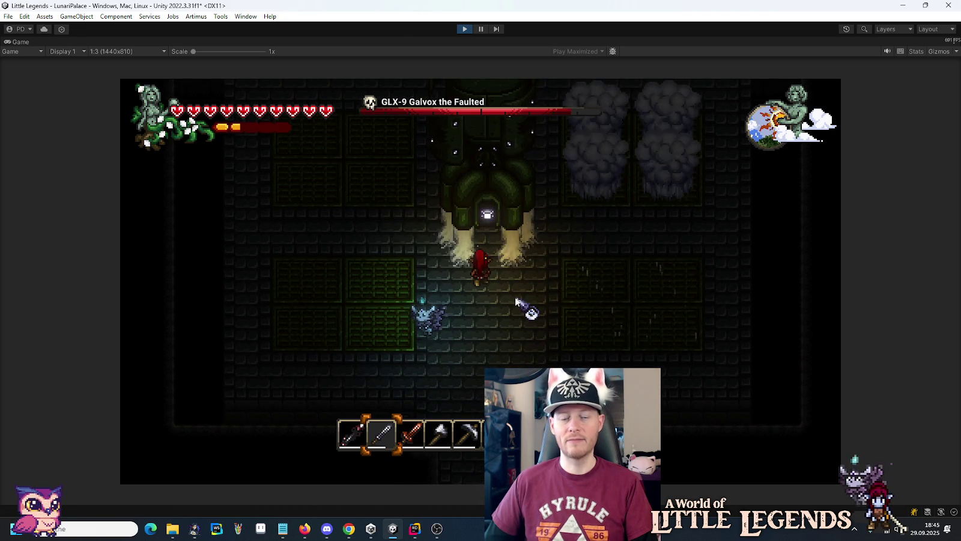
pyautogui.click(488, 217)
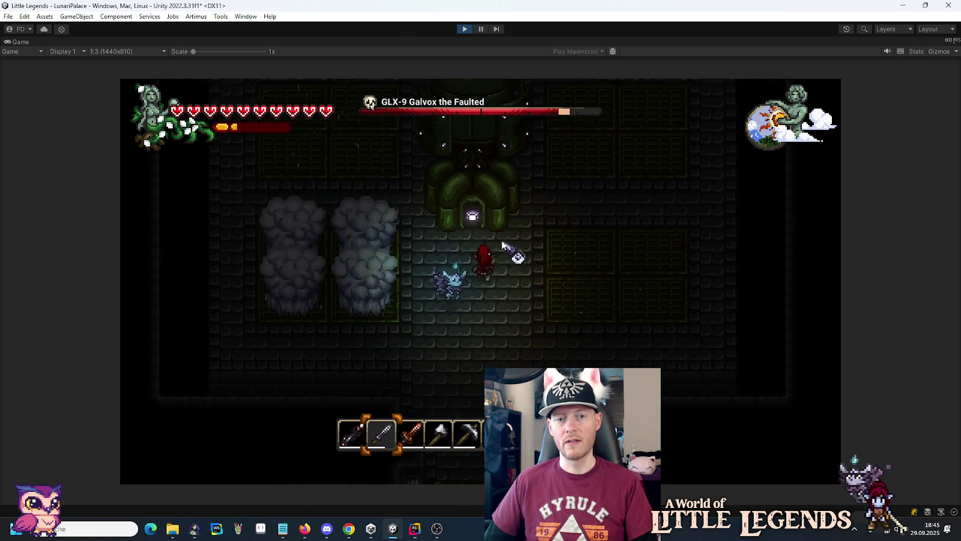
pyautogui.click(486, 204)
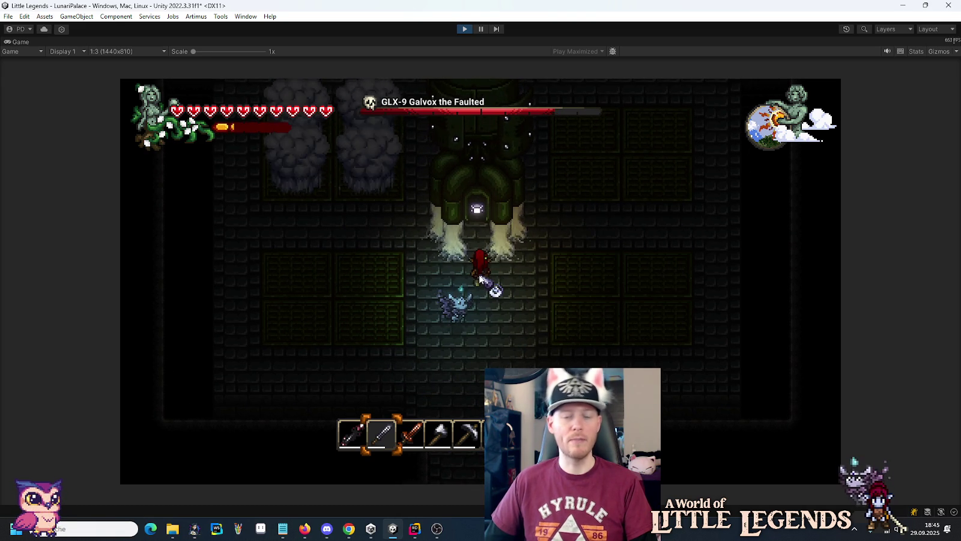
# - Dodge Galvox by moving around the room with WASD
pyautogui.press('a')
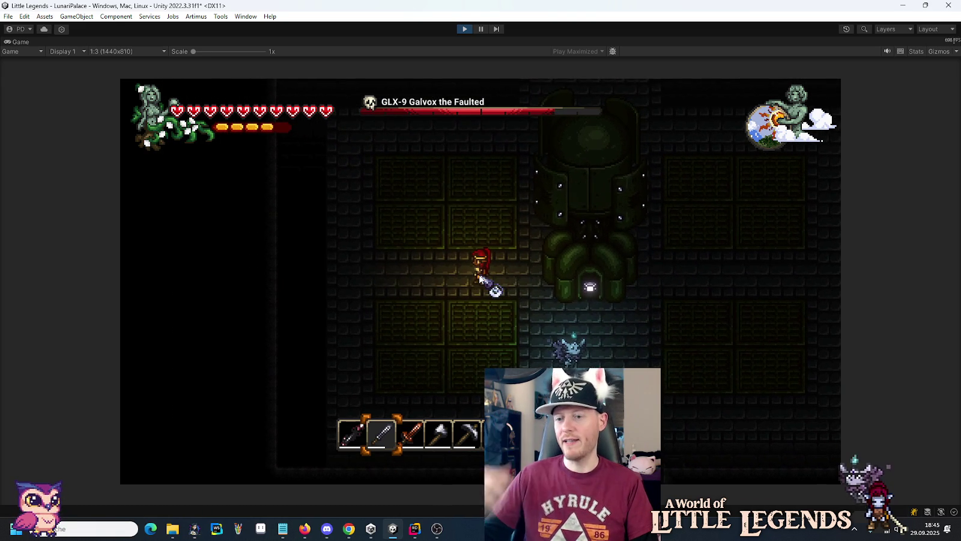
pyautogui.press('d')
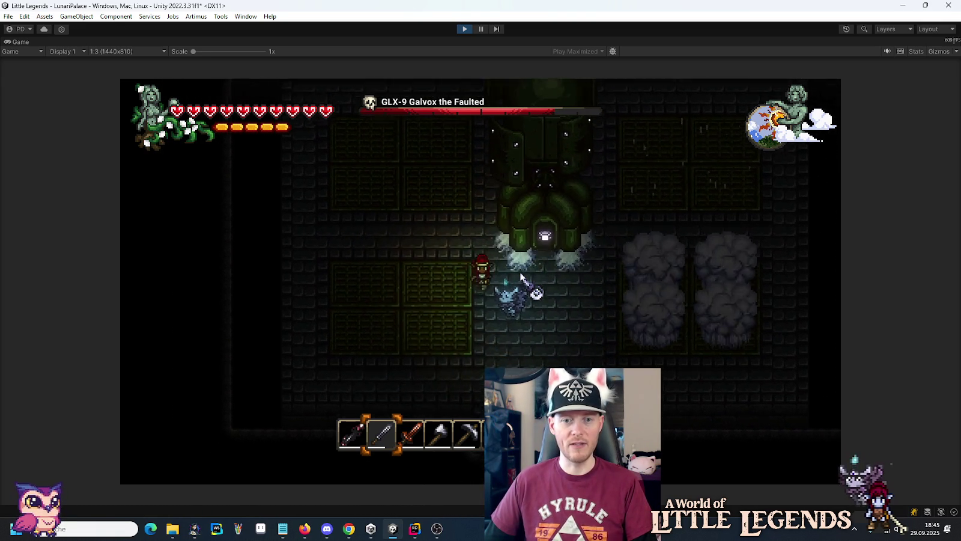
pyautogui.press('s')
pyautogui.press('d')
pyautogui.press('w')
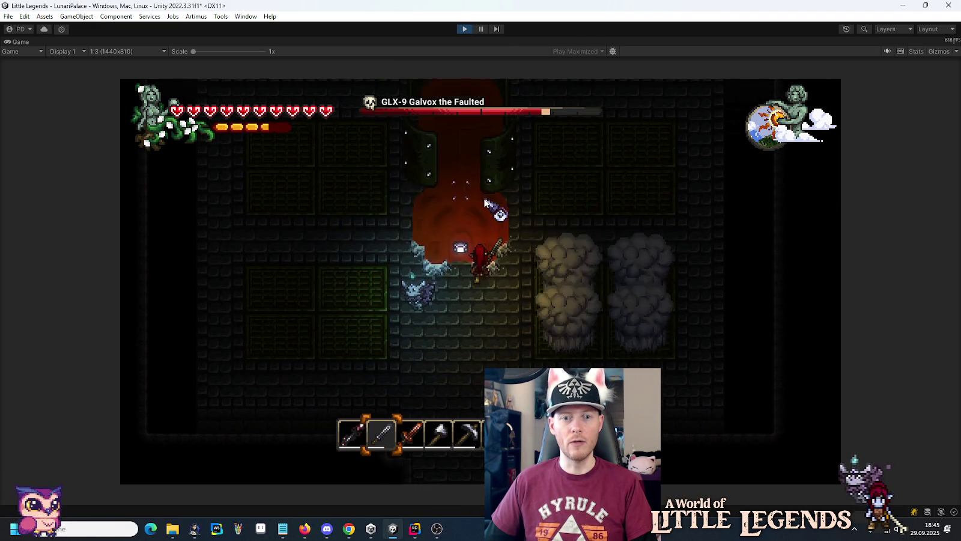
pyautogui.press('a')
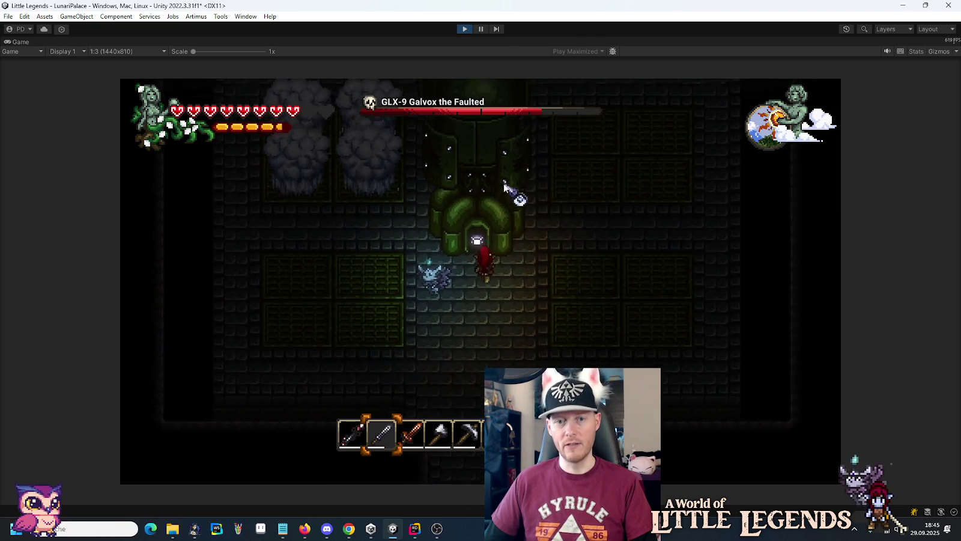
pyautogui.press('s')
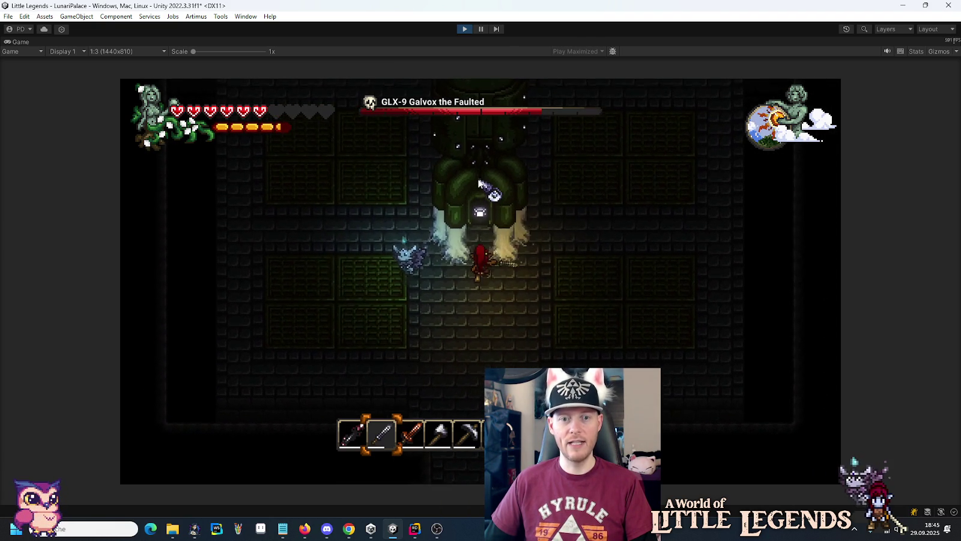
pyautogui.press('s')
pyautogui.press('a')
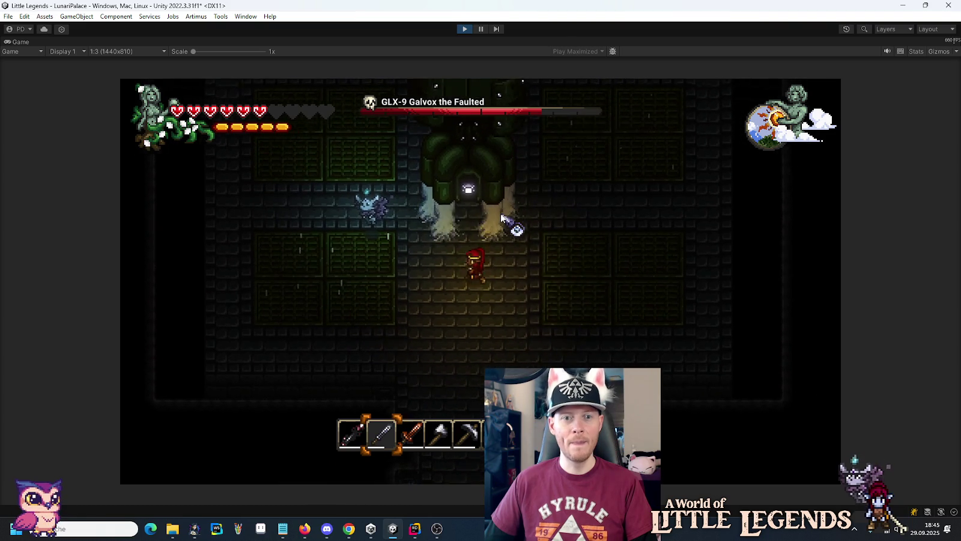
pyautogui.press('w')
pyautogui.press('d')
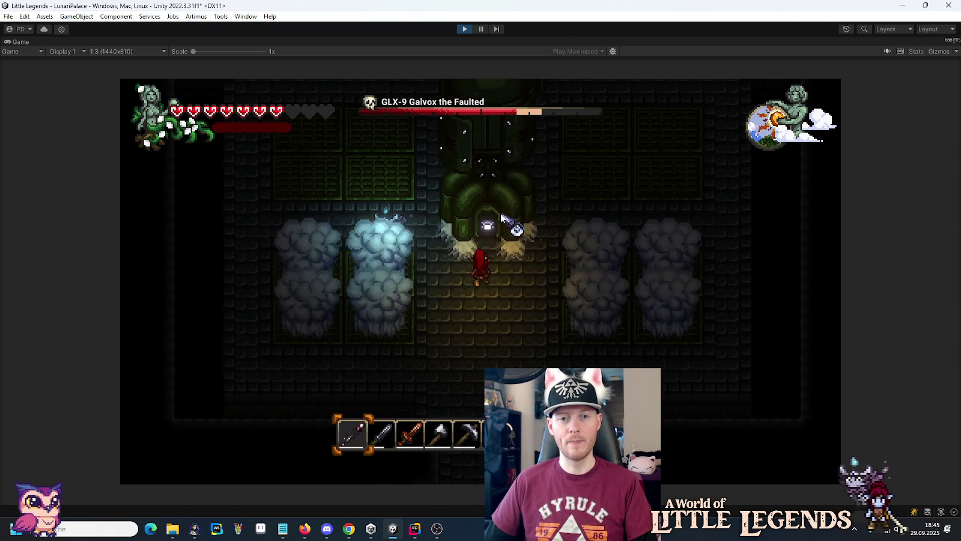
pyautogui.press('s')
pyautogui.press('a')
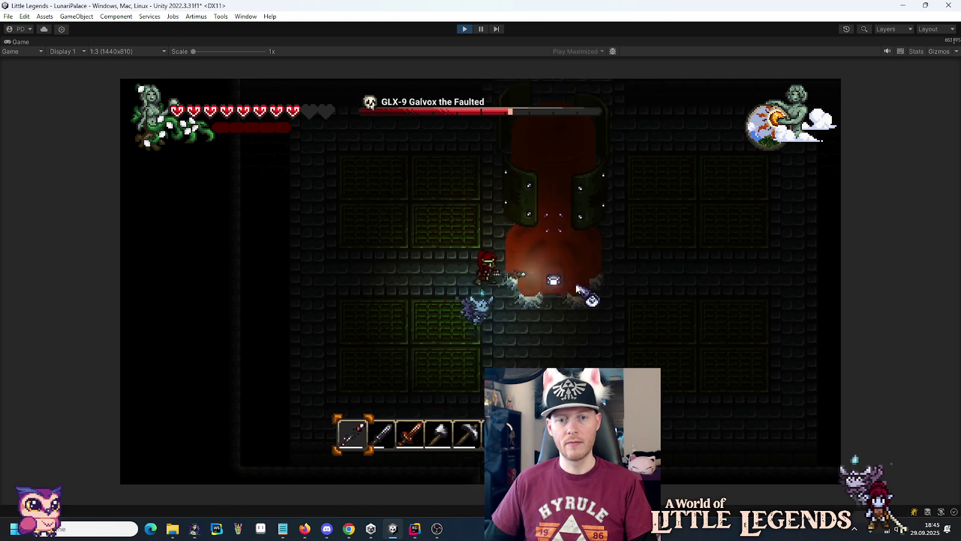
pyautogui.press('a')
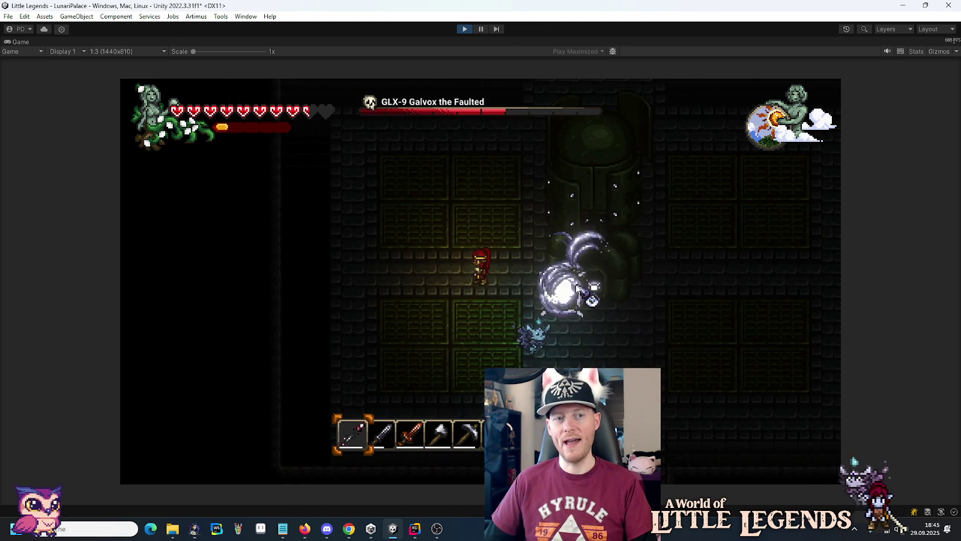
pyautogui.press('d')
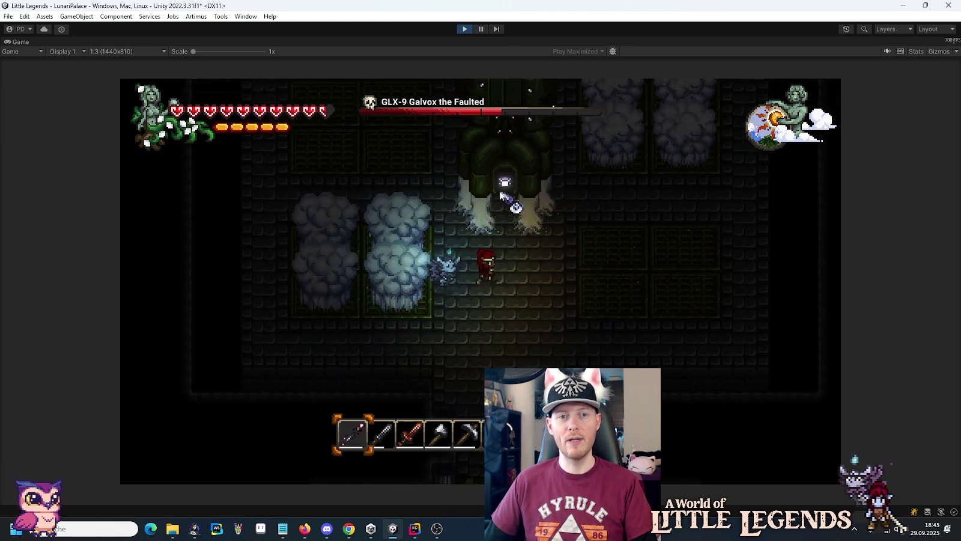
pyautogui.press('w')
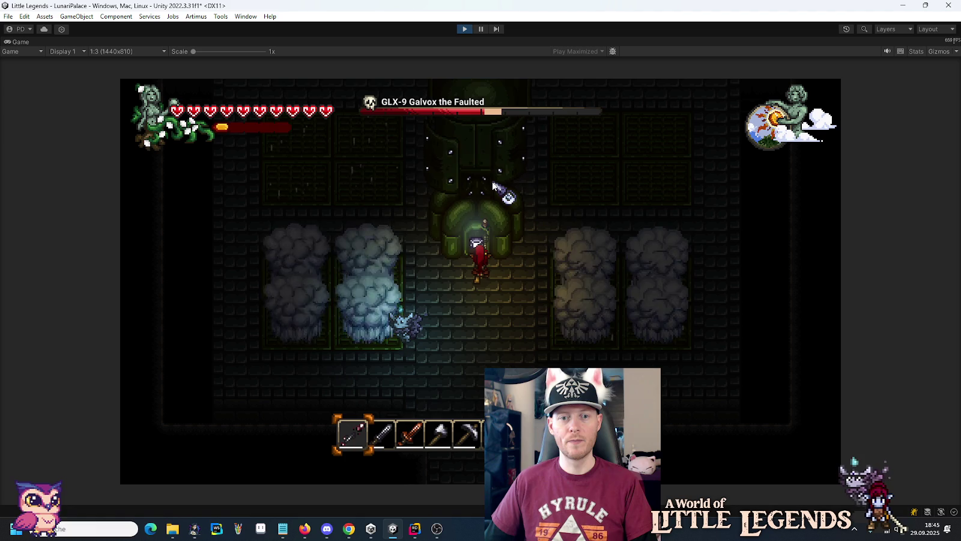
# - Keep slashing Galvox to wear down its health bar, then stop play mode
pyautogui.click(492, 186)
pyautogui.press('s')
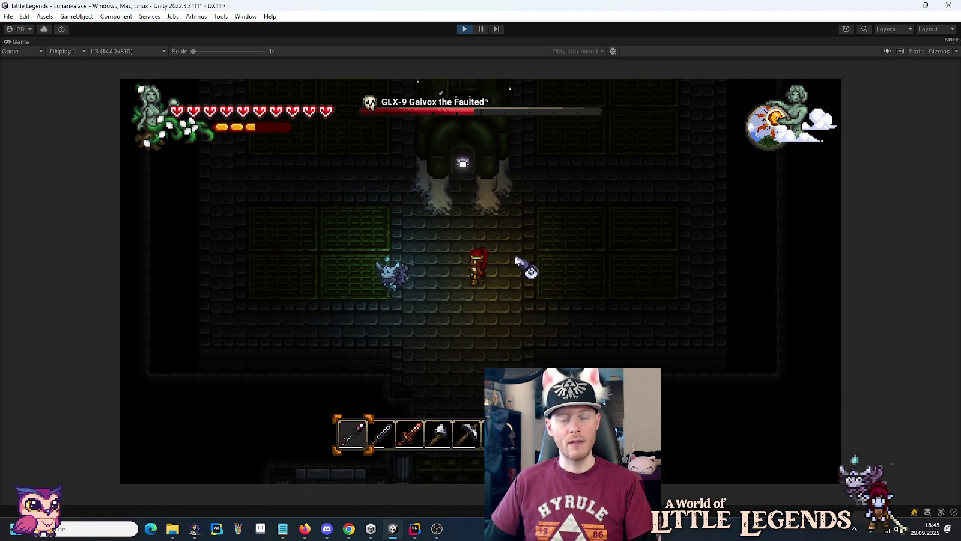
pyautogui.click(511, 204)
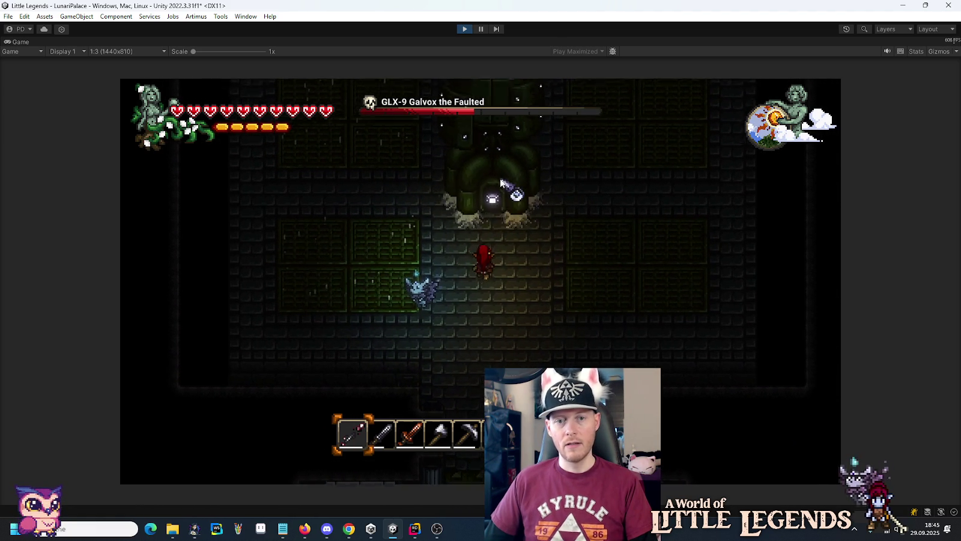
pyautogui.click(501, 180)
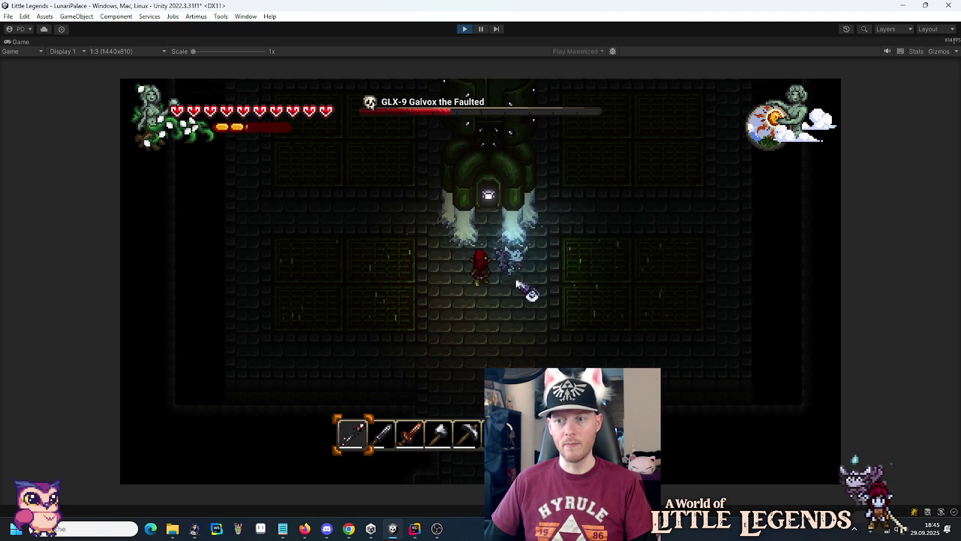
pyautogui.click(499, 186)
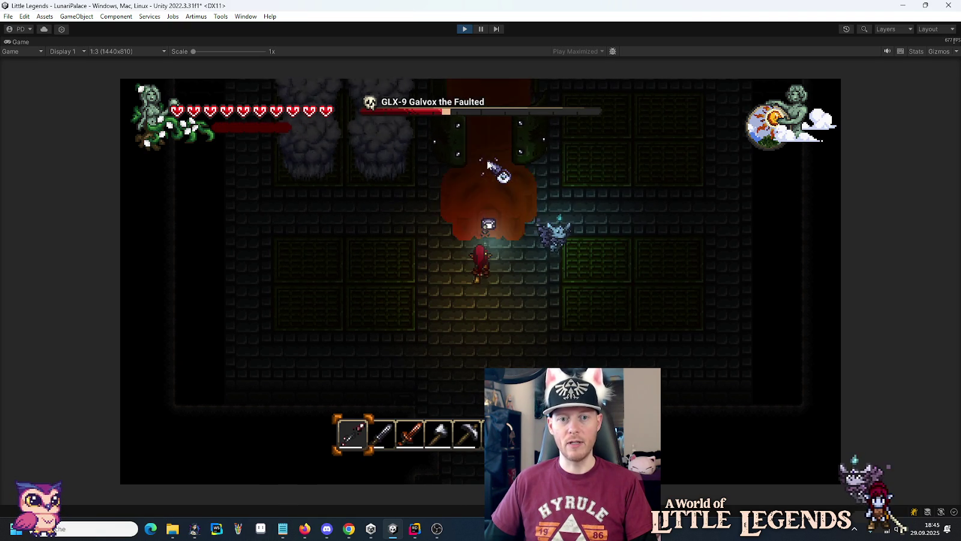
pyautogui.click(567, 318)
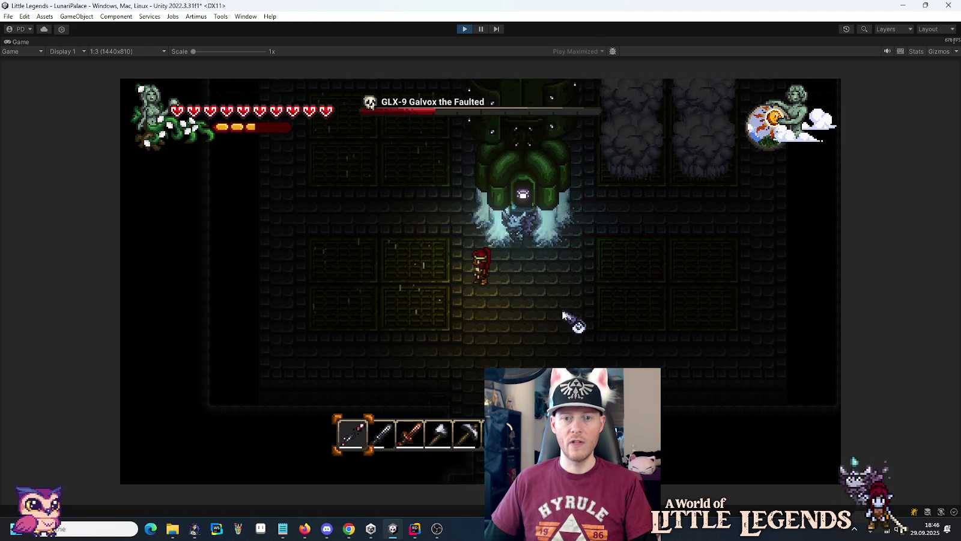
pyautogui.press('d')
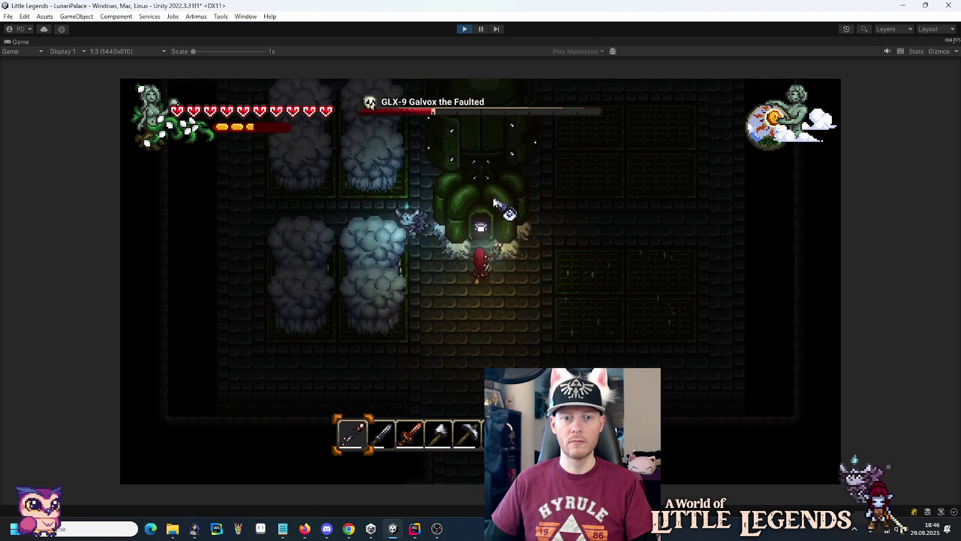
pyautogui.click(494, 203)
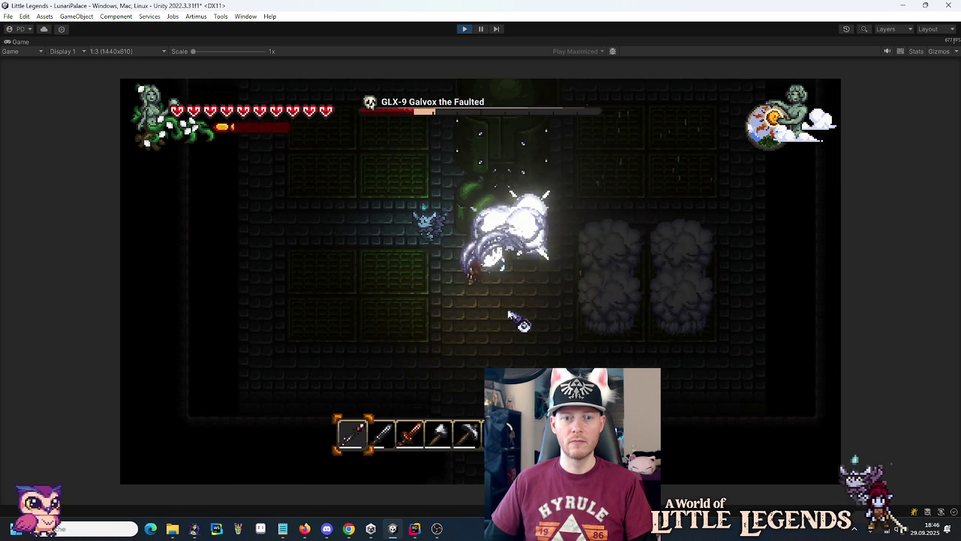
pyautogui.press('s')
pyautogui.press('s')
pyautogui.press('w')
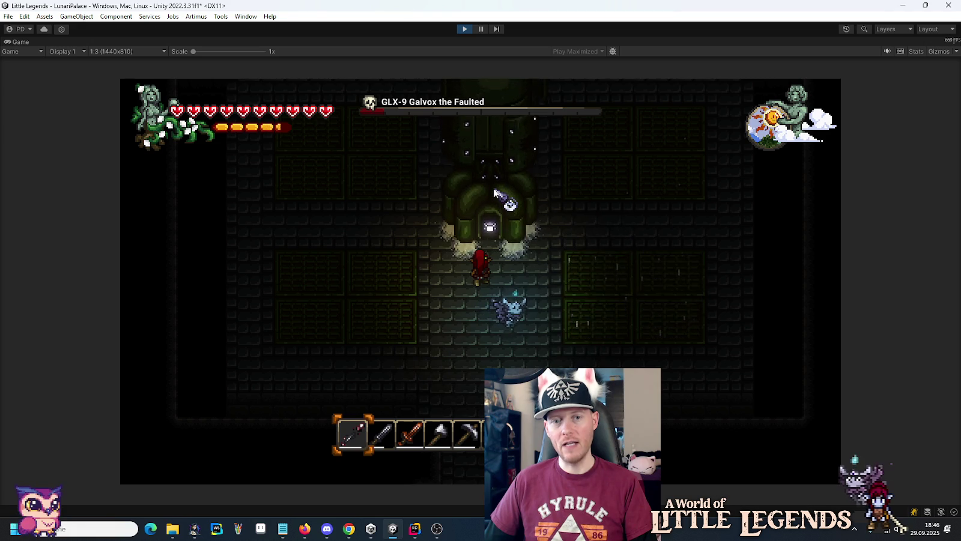
pyautogui.click(494, 192)
pyautogui.click(496, 201)
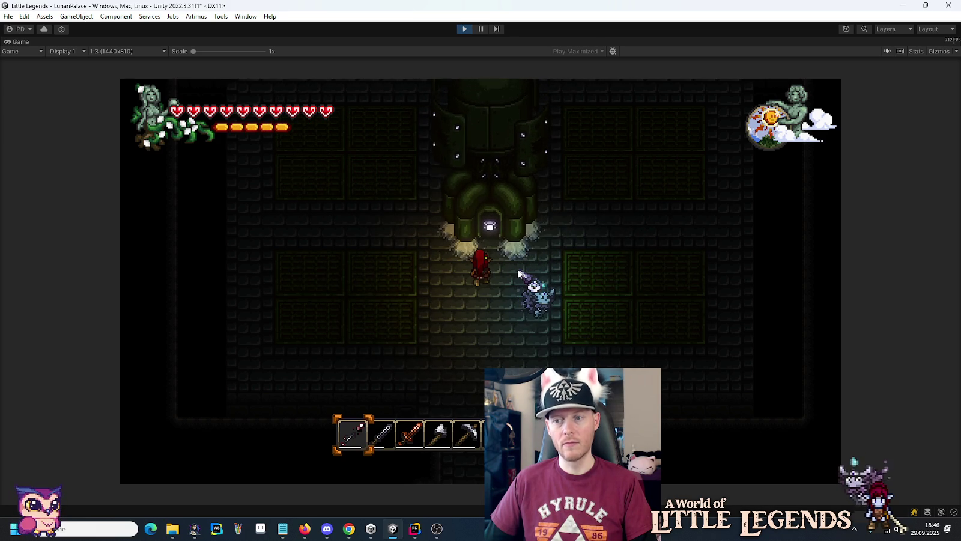
pyautogui.click(463, 29)
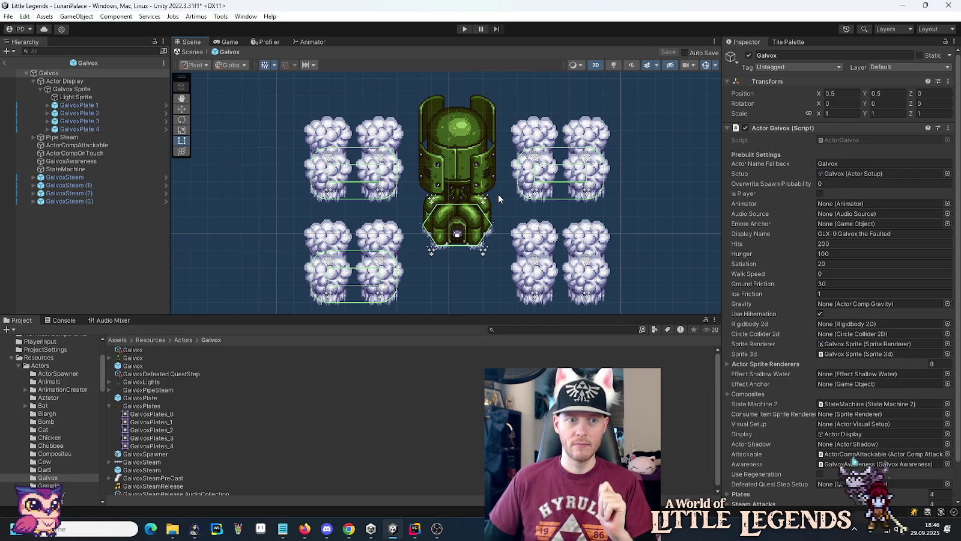
# - Collapse the Actor Display children and the Actor Galvox script settings
pyautogui.click(33, 81)
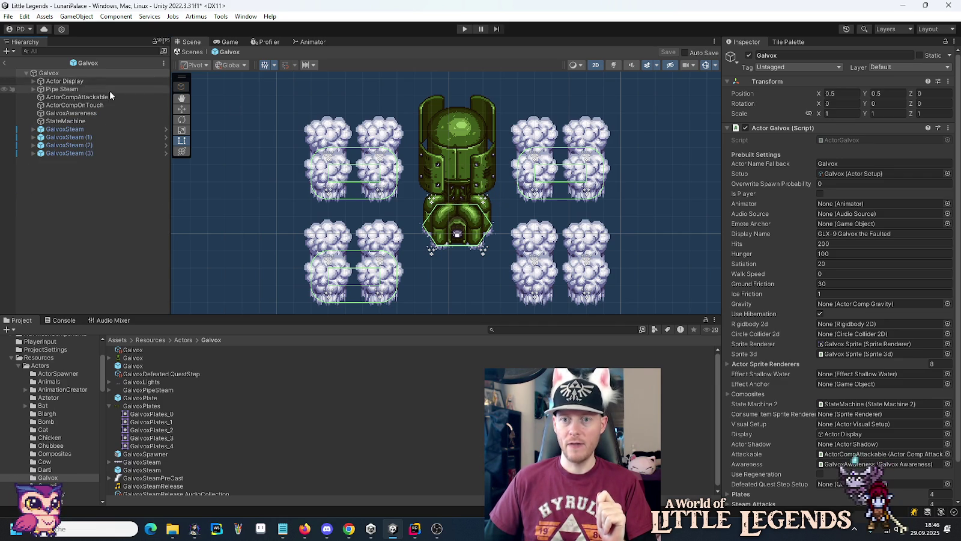
pyautogui.click(726, 129)
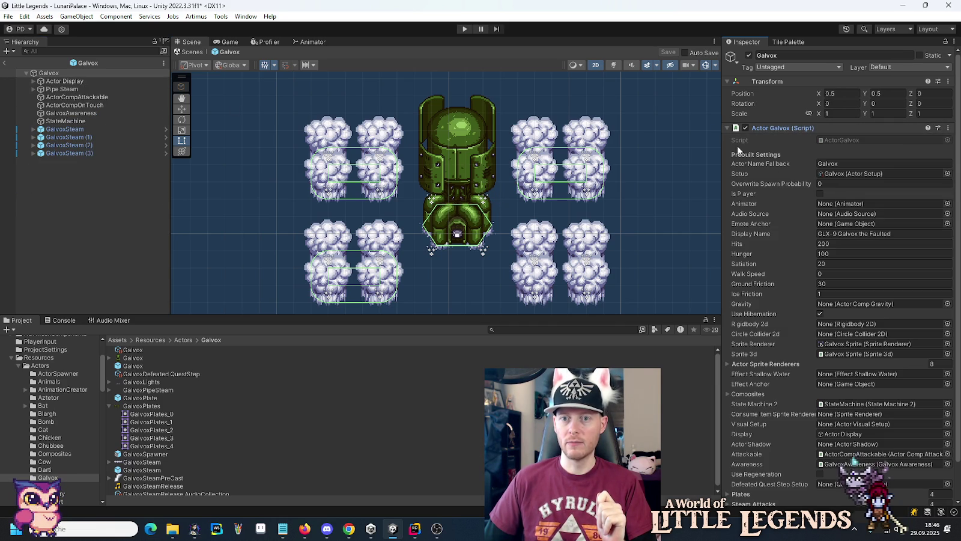
pyautogui.click(818, 145)
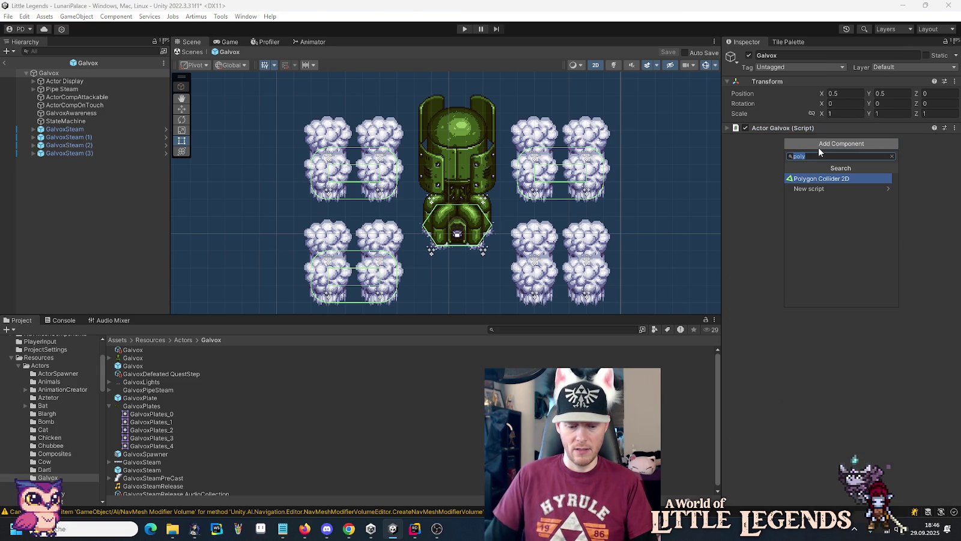
pyautogui.write('audios')
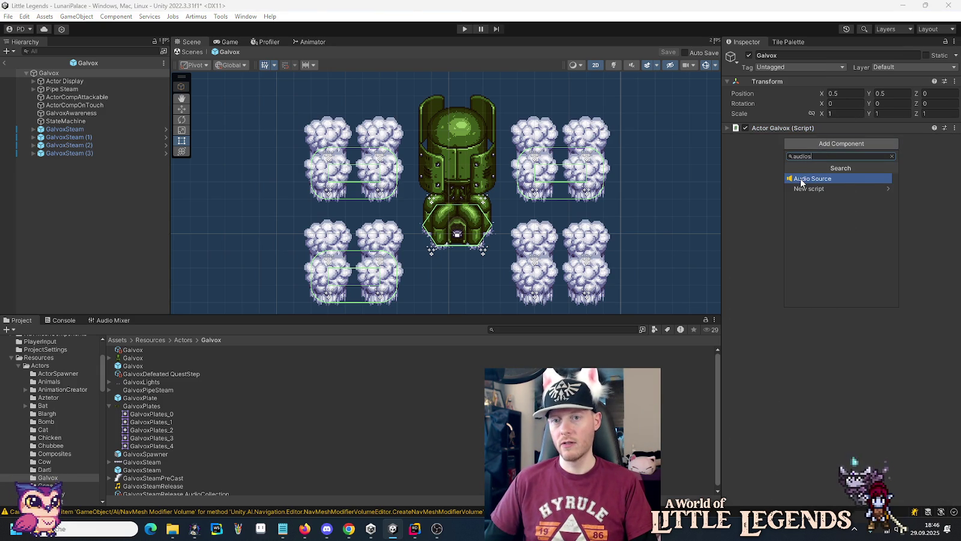
pyautogui.click(752, 182)
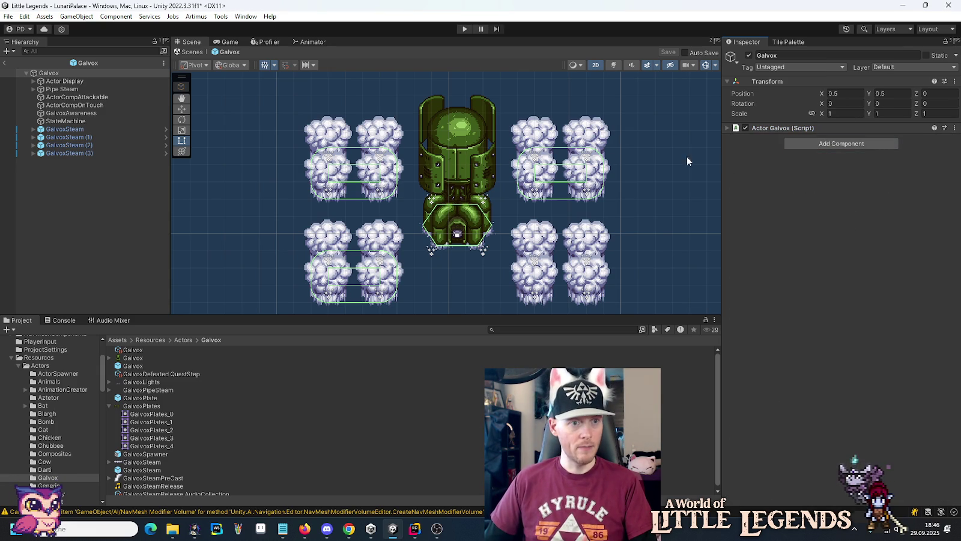
# - Select Pipe Steam and add an Audio Source component to it
pyautogui.click(63, 89)
pyautogui.click(854, 131)
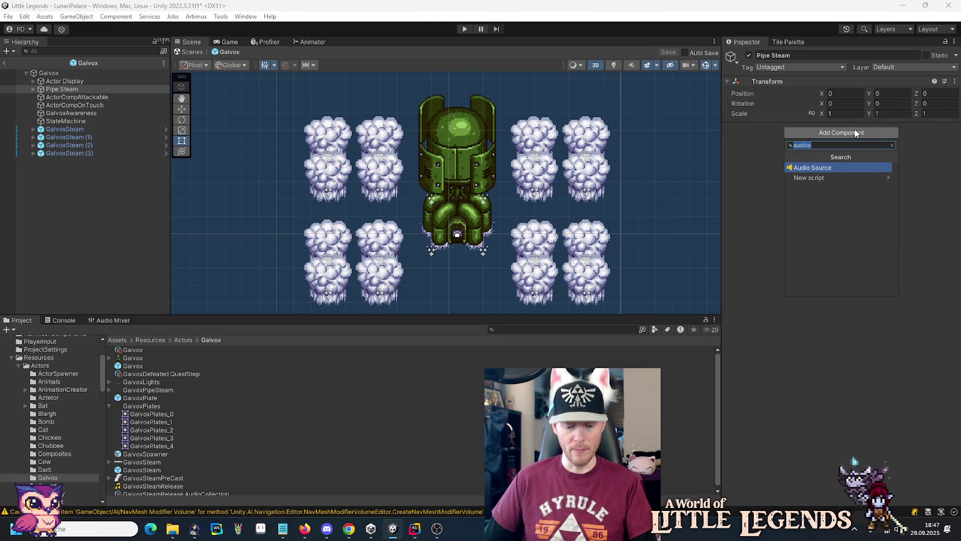
pyautogui.write('audios')
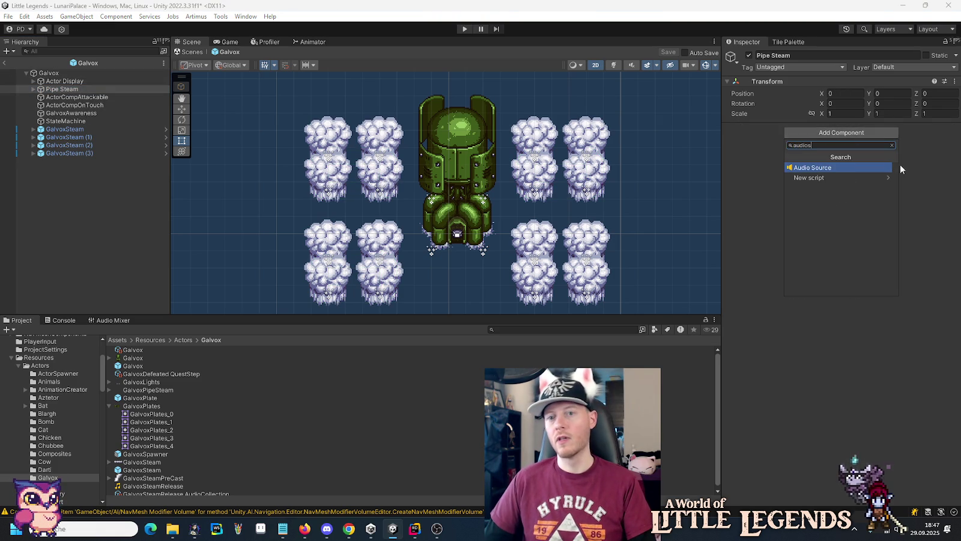
pyautogui.click(838, 170)
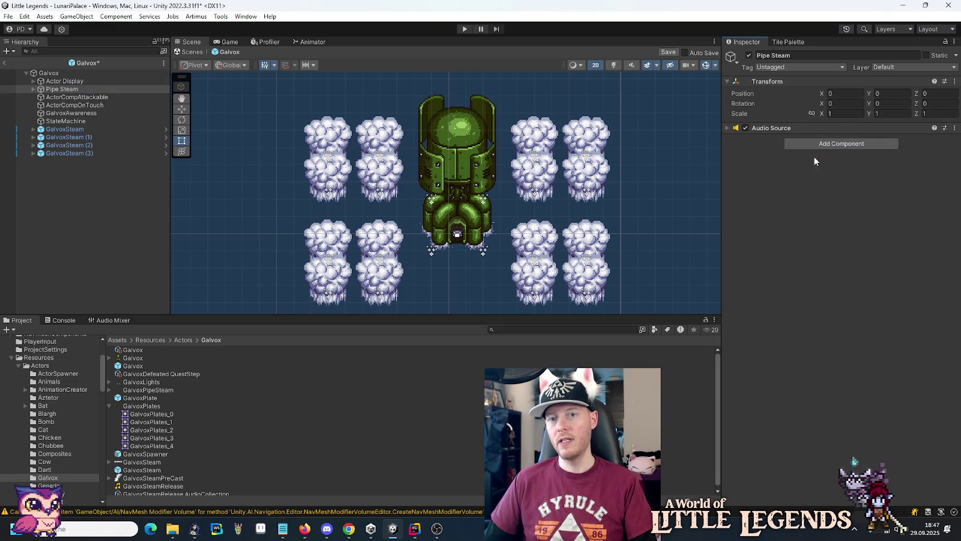
pyautogui.click(768, 128)
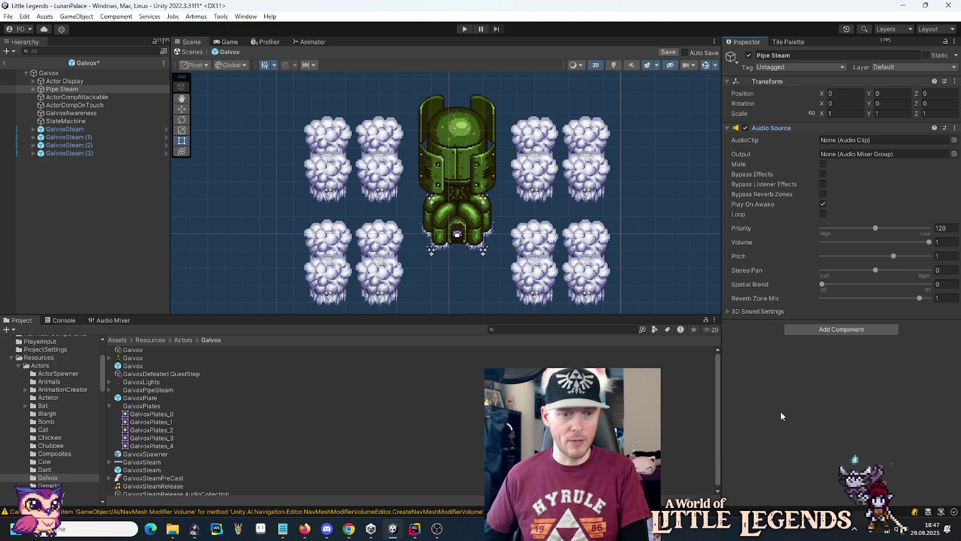
pyautogui.scroll(-1, 282, 469)
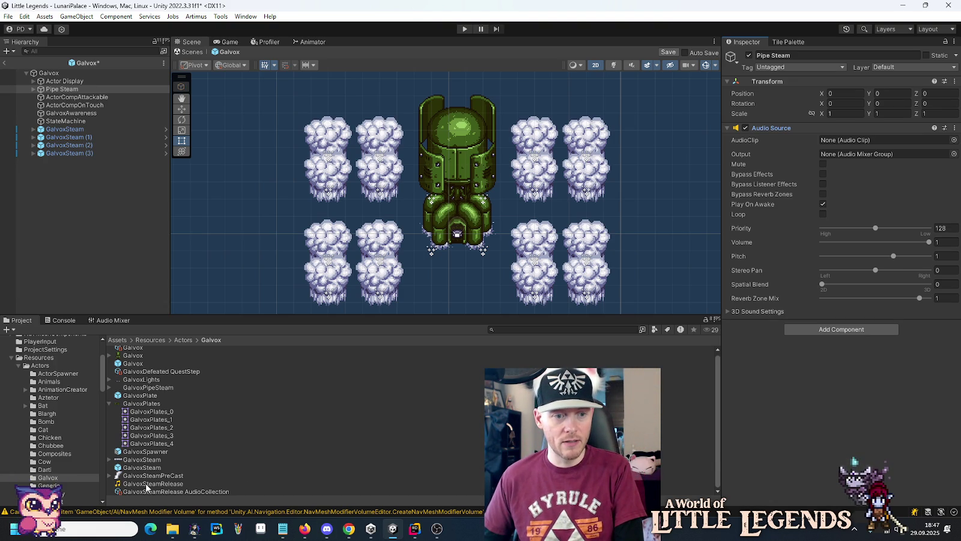
pyautogui.scroll(1, 160, 464)
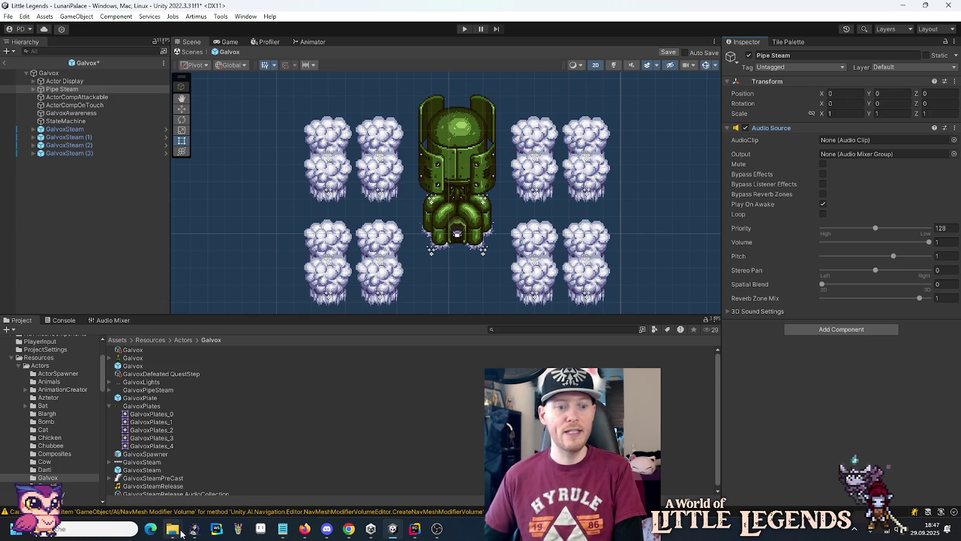
# - Go to audio/actor/galvox and select GalvoxSteamBoost.wav and GalvoxSteamBoost2.wav
pyautogui.moveTo(173, 529)
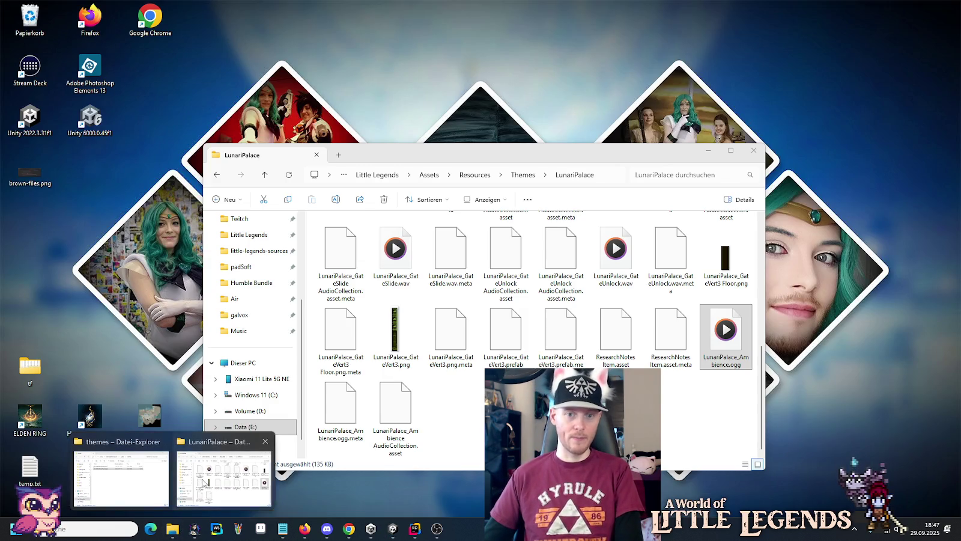
pyautogui.click(200, 487)
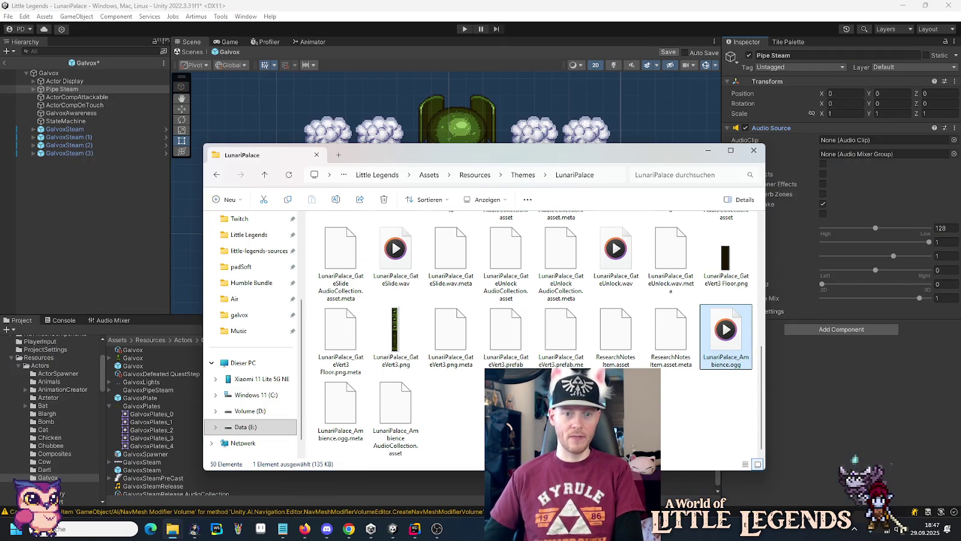
pyautogui.moveTo(173, 528)
pyautogui.click(120, 480)
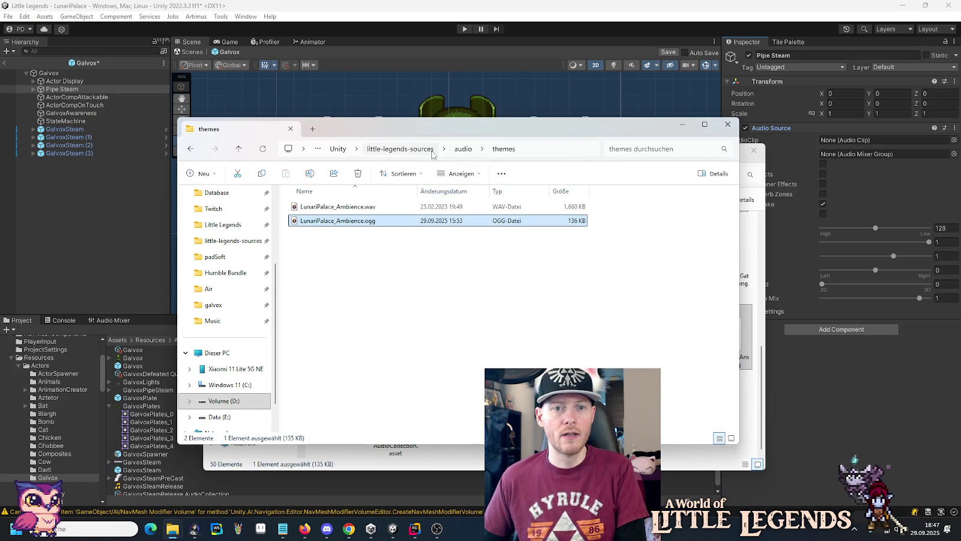
pyautogui.click(457, 150)
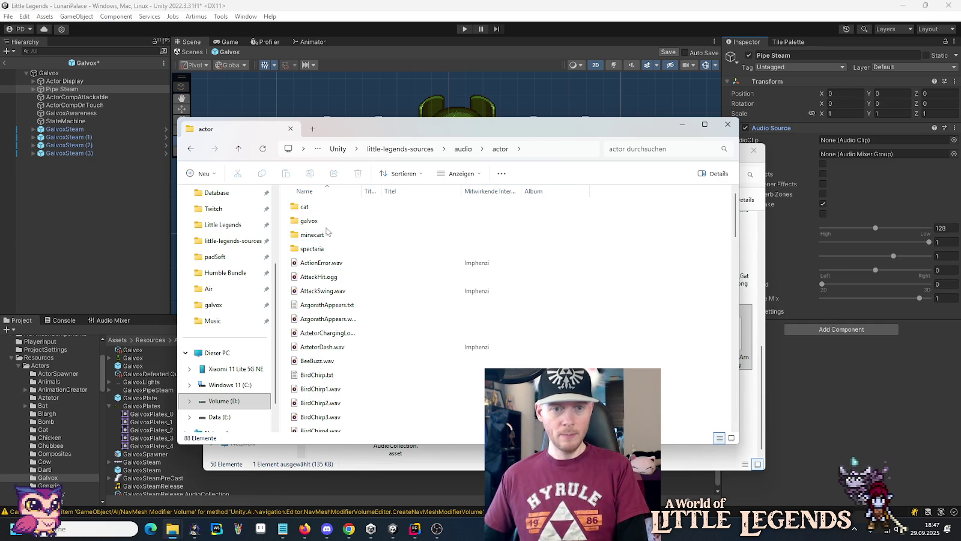
pyautogui.doubleClick(326, 228)
pyautogui.doubleClick(326, 228)
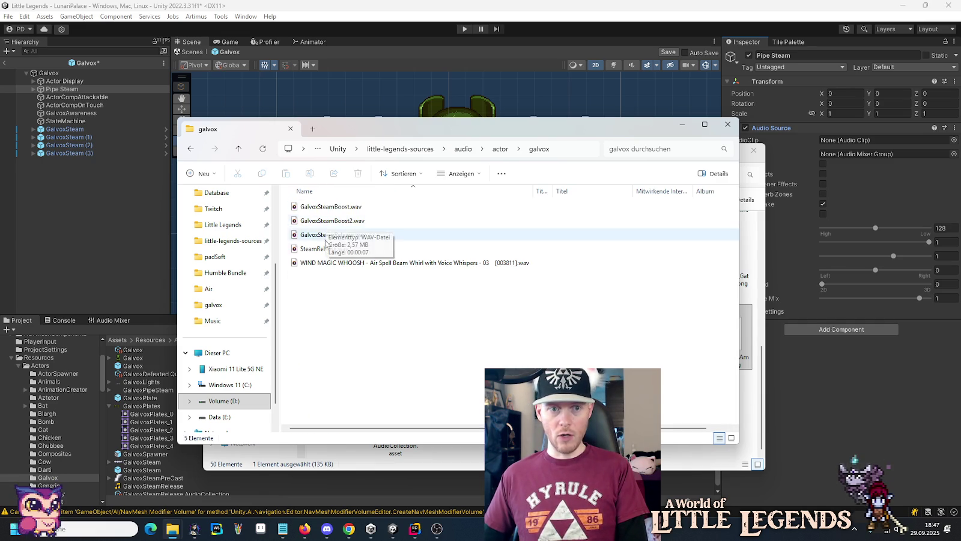
pyautogui.click(332, 221)
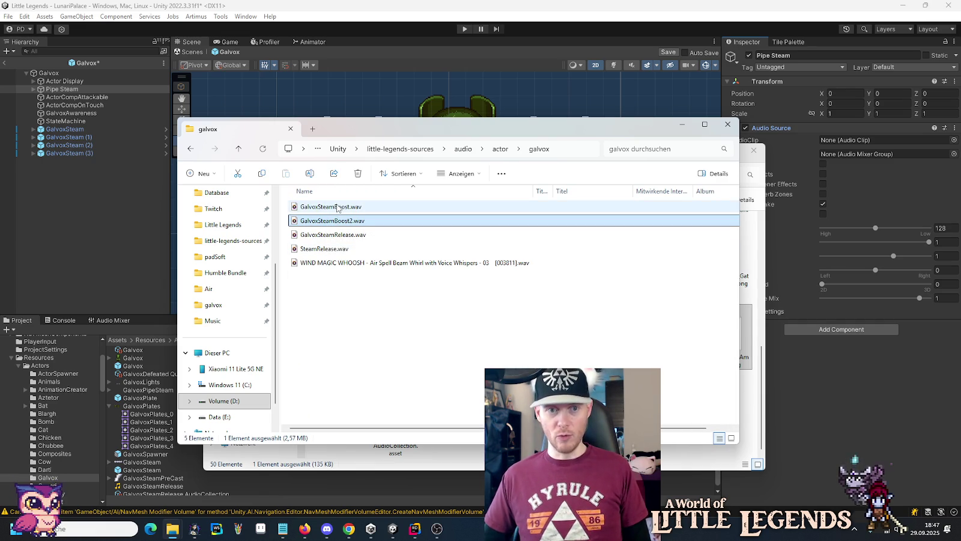
pyautogui.keyDown('ctrl'); pyautogui.click(338, 207); pyautogui.keyUp('ctrl')
# - Paste both wavs into Assets/Resources/Actors/Galvox and return to Unity
pyautogui.click(761, 396)
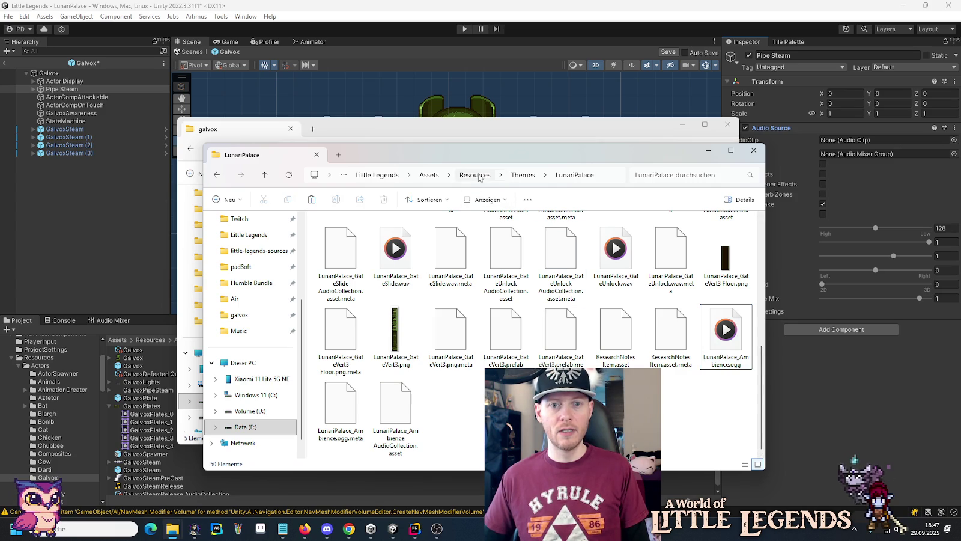
pyautogui.click(474, 174)
pyautogui.doubleClick(341, 239)
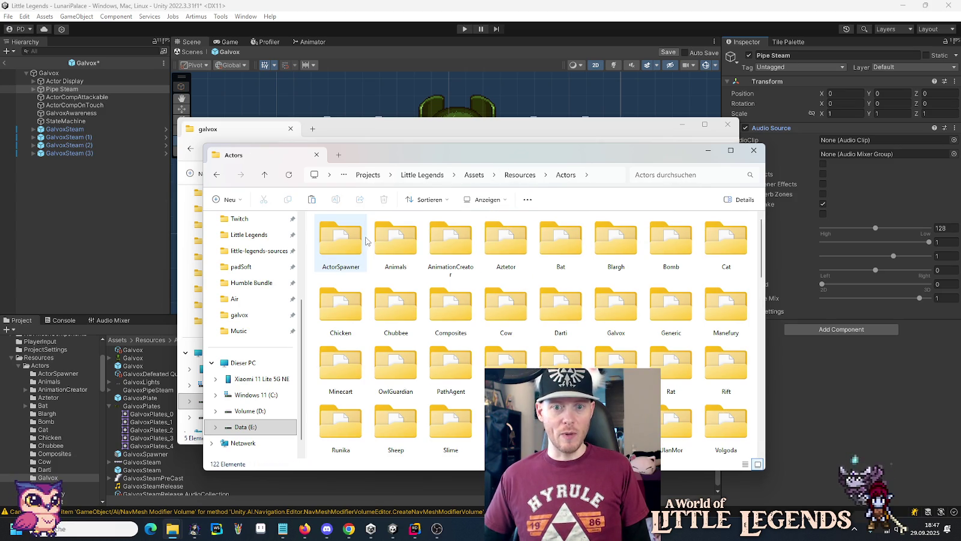
pyautogui.doubleClick(615, 303)
pyautogui.hotkey('ctrl', 'v')
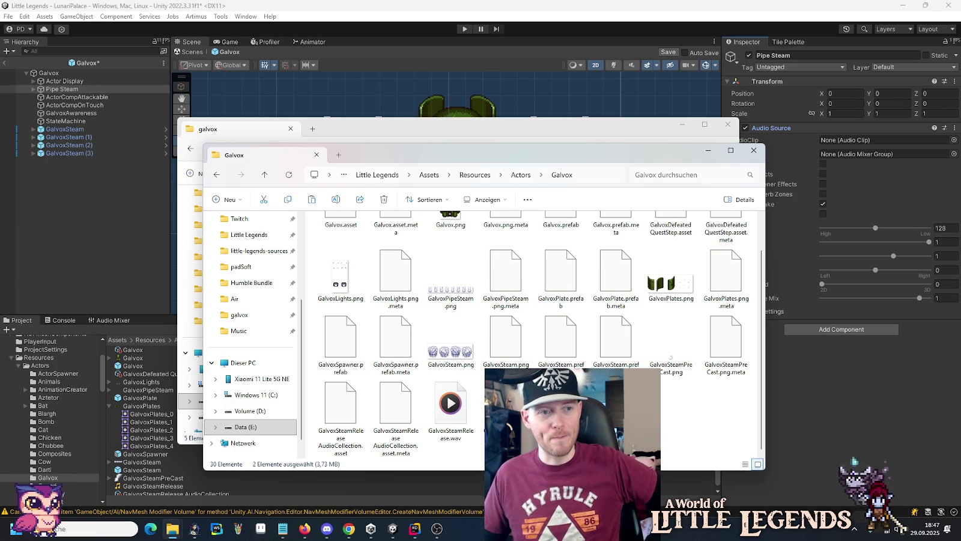
pyautogui.click(826, 413)
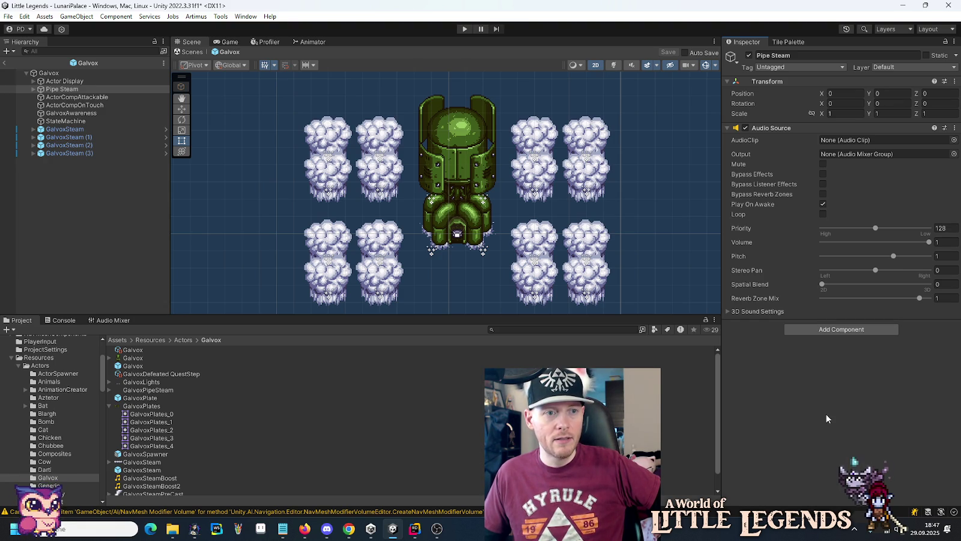
# - Add a Tween Audio component to Pipe Steam, keeping Audio Source directly under Transform
pyautogui.click(825, 332)
pyautogui.write('twee')
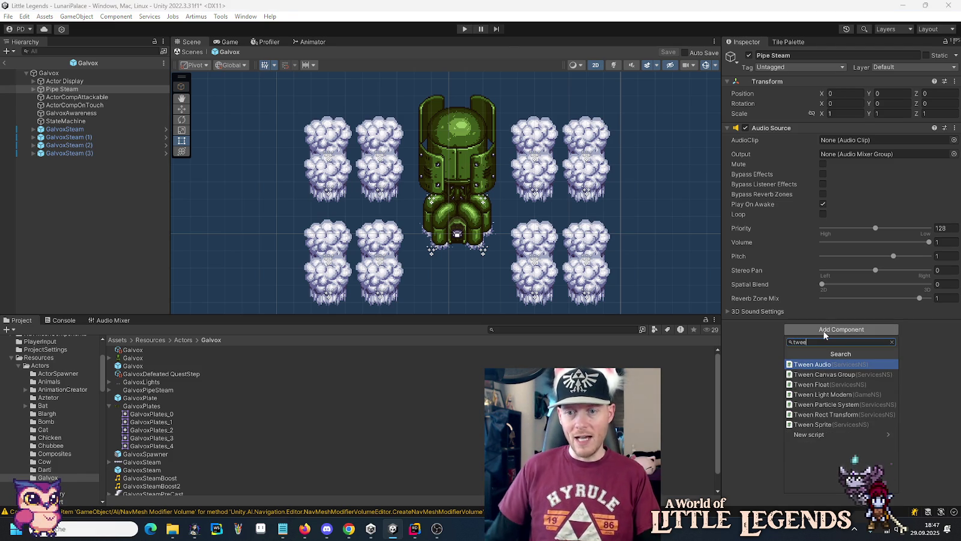
pyautogui.click(812, 364)
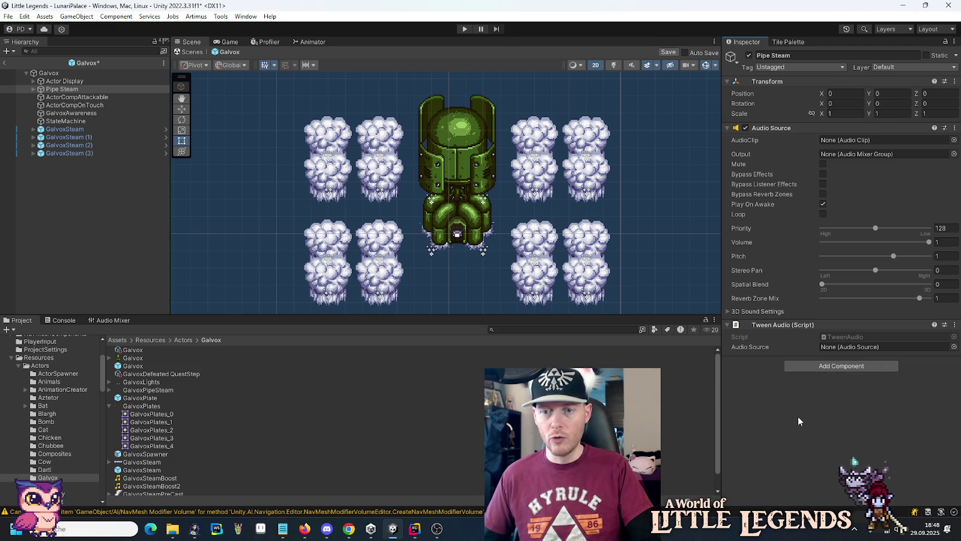
pyautogui.moveTo(768, 128); pyautogui.dragTo(864, 353)
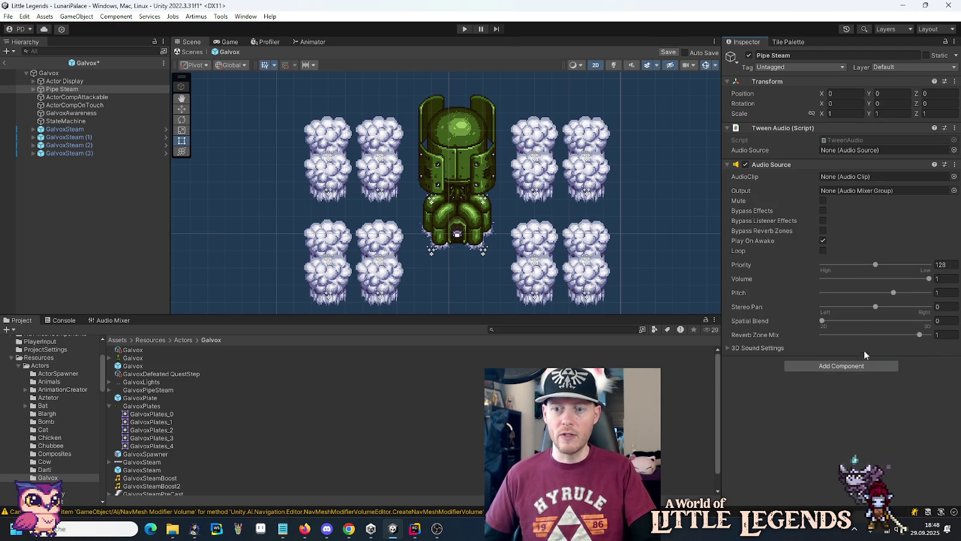
pyautogui.moveTo(789, 164)
pyautogui.mouseDown()
pyautogui.moveTo(774, 125)
pyautogui.moveTo(839, 344)
pyautogui.mouseUp()
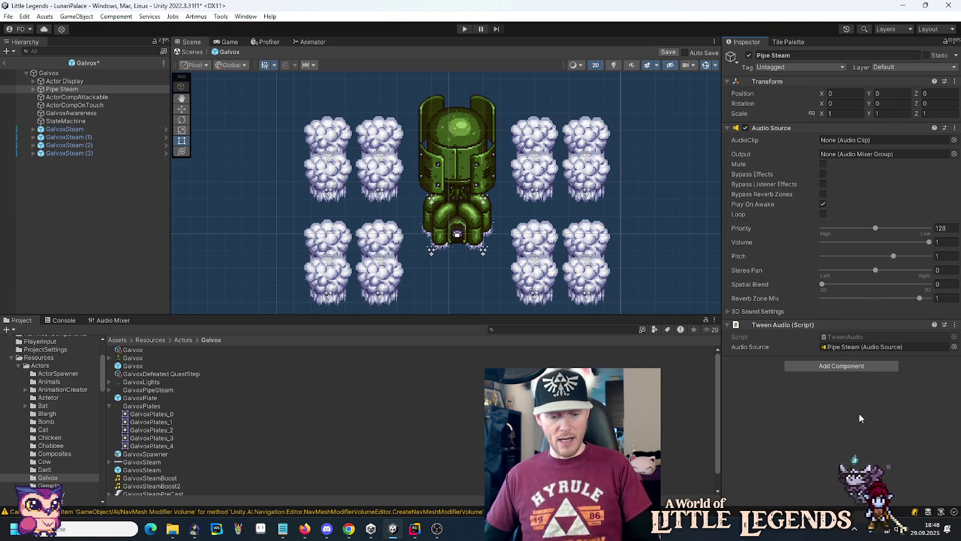
# - Save the Galvox prefab and return to the code editor
pyautogui.hotkey('ctrl', 's')
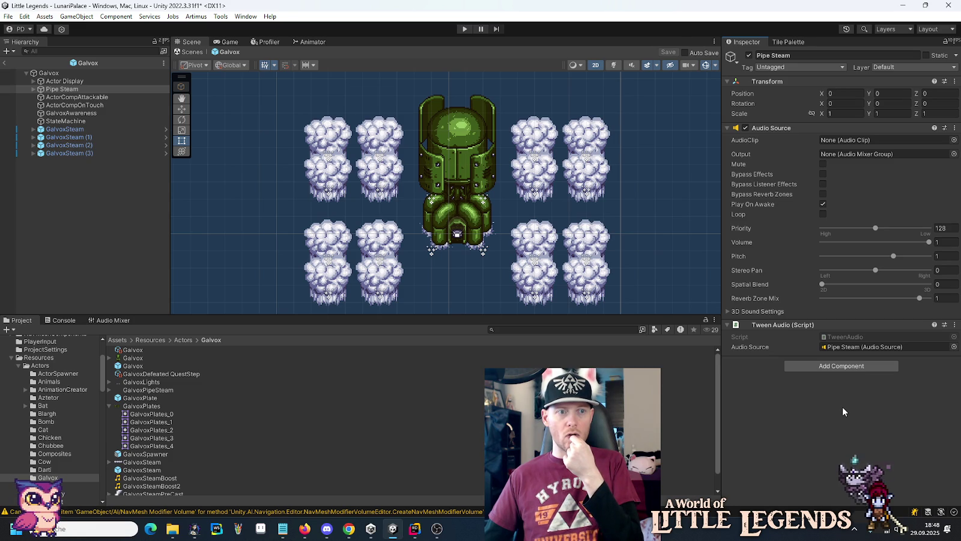
pyautogui.click(67, 89)
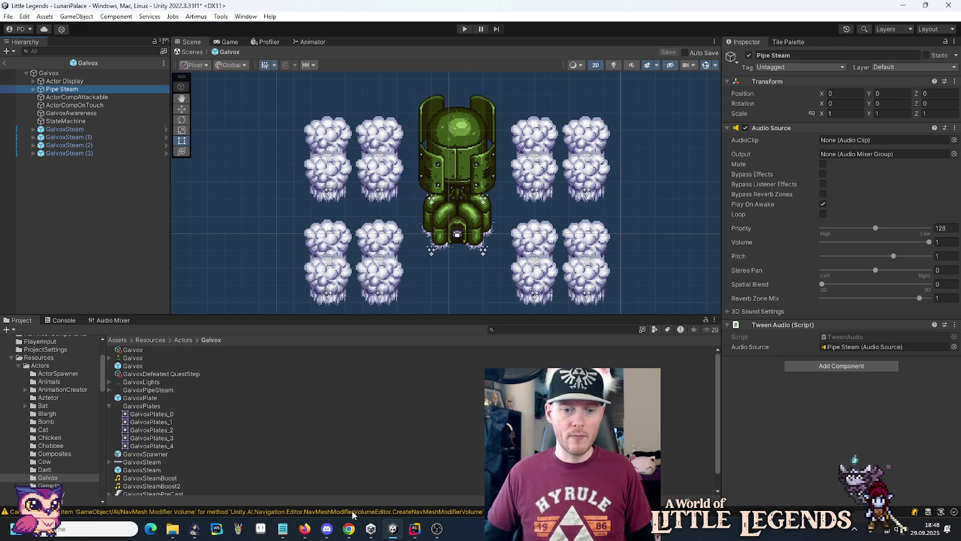
pyautogui.click(413, 528)
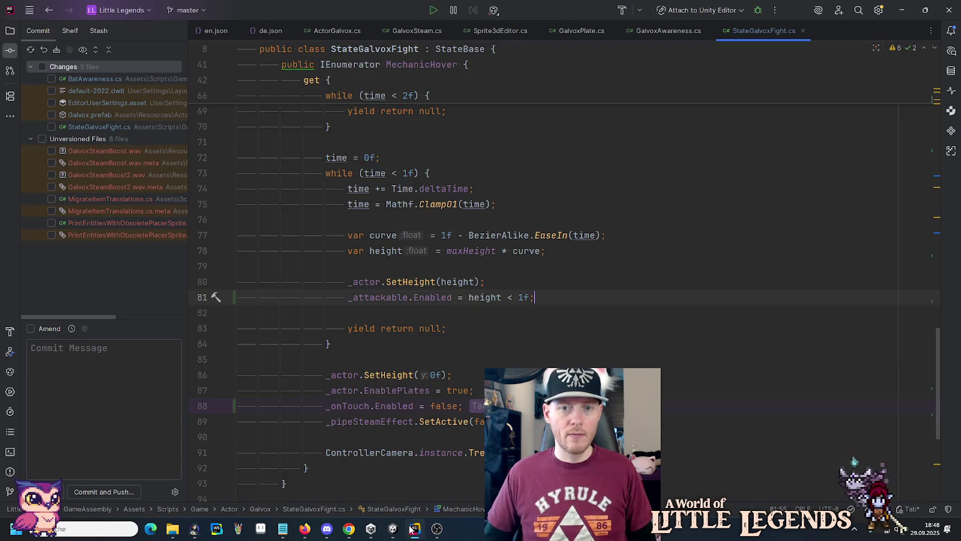
# - Reveal StateGalvoxFight.cs in the Project file tree
pyautogui.click(10, 30)
pyautogui.click(802, 115)
pyautogui.hotkey('alt', 'F1')
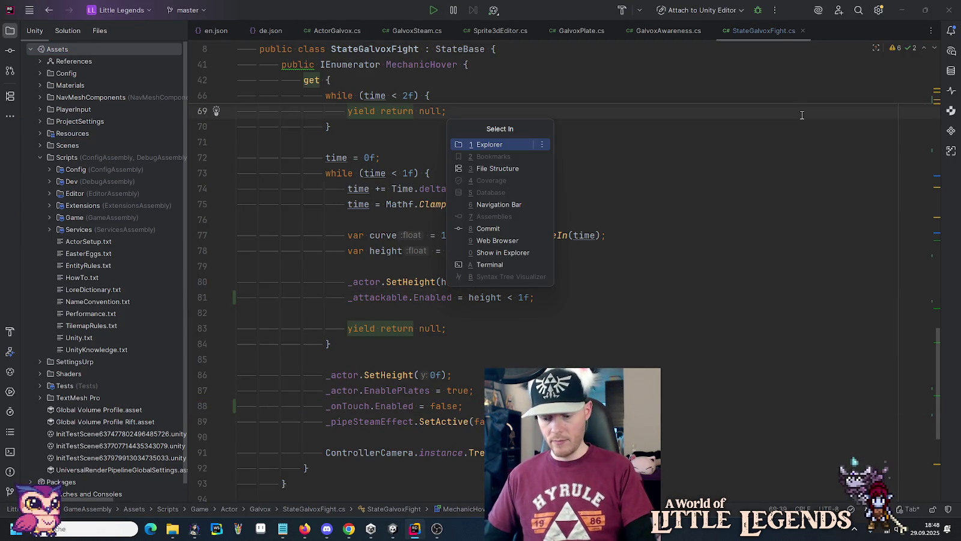
pyautogui.press('Return')
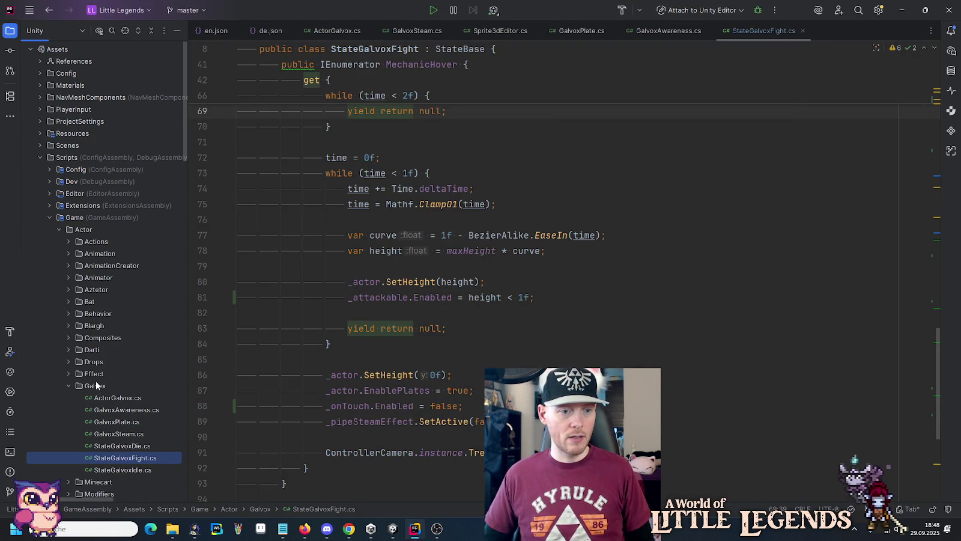
# - Create the GalvoxSteamPipeEffect MonoBehaviour script in the Galvox folder and add it to Git
pyautogui.click(96, 383)
pyautogui.rightClick(96, 385)
pyautogui.moveTo(128, 350)
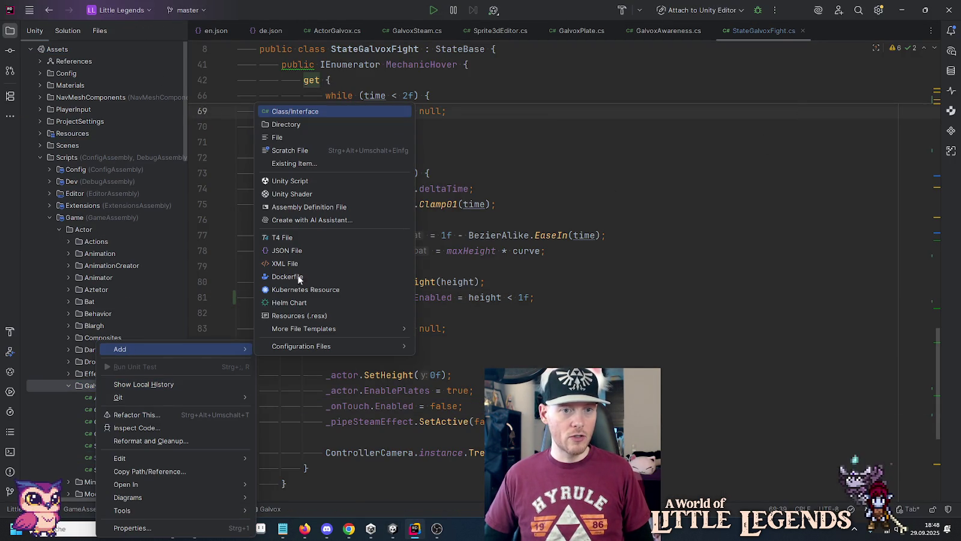
pyautogui.click(285, 180)
pyautogui.write('GalvoxSteamPipeEffect')
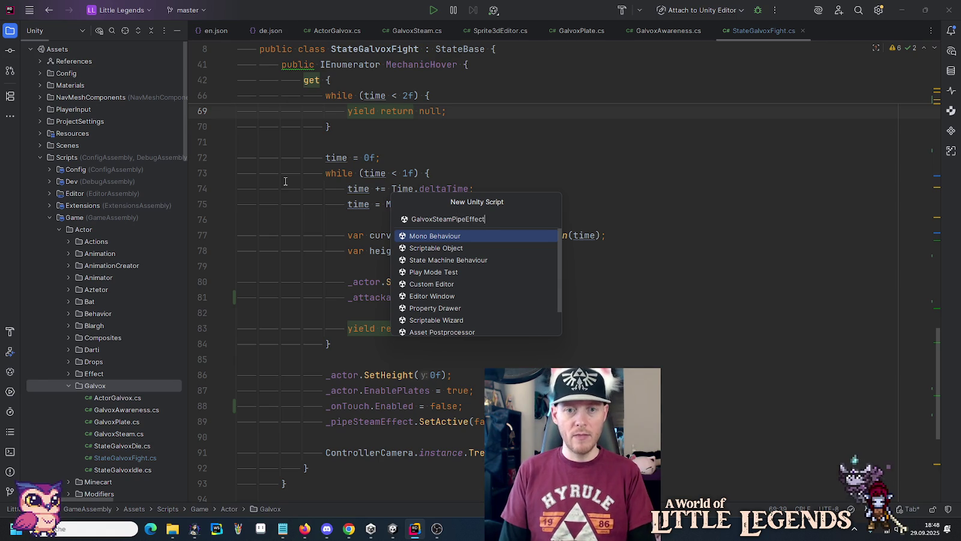
pyautogui.press('Return')
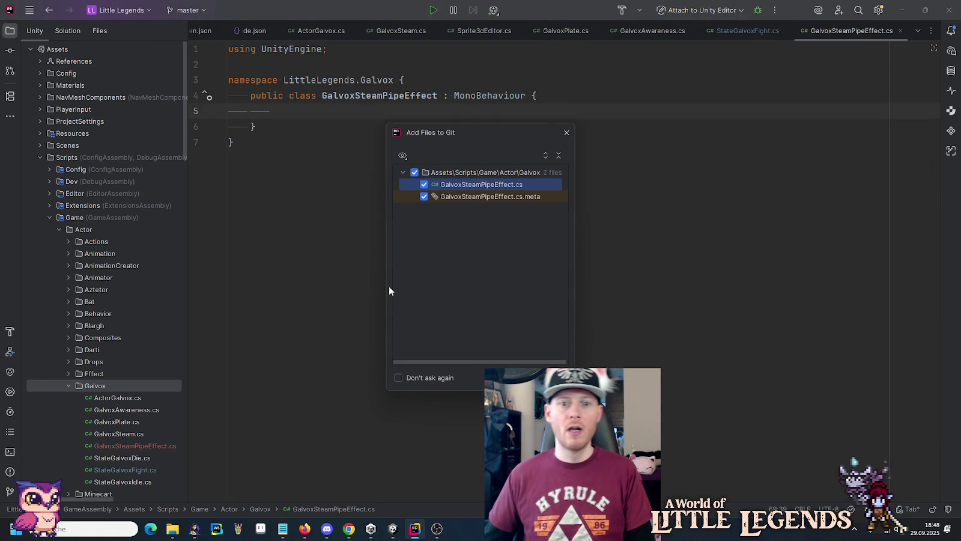
pyautogui.press('Return')
# - Declare a public AudioSource _audioSource field
pyautogui.write('public AS')
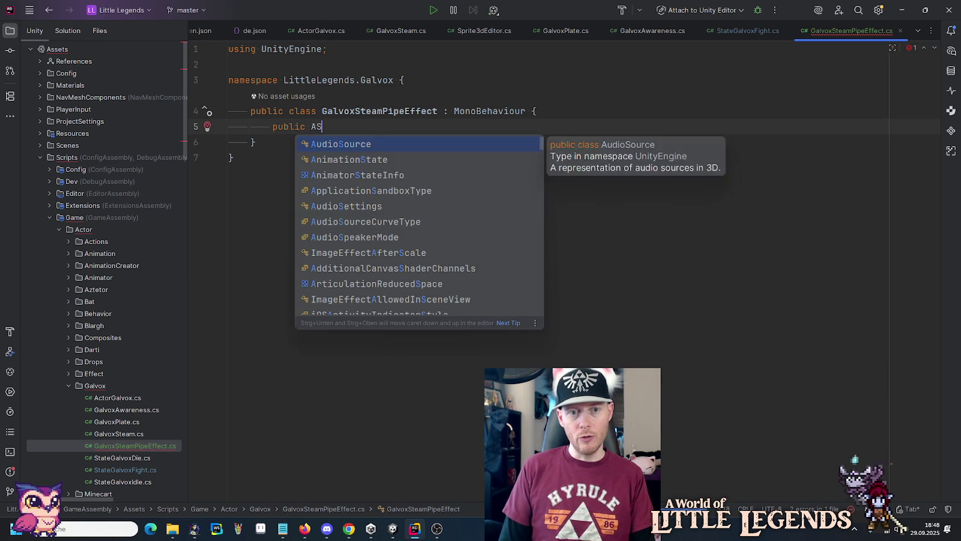
pyautogui.press('Return')
pyautogui.press('Tab')
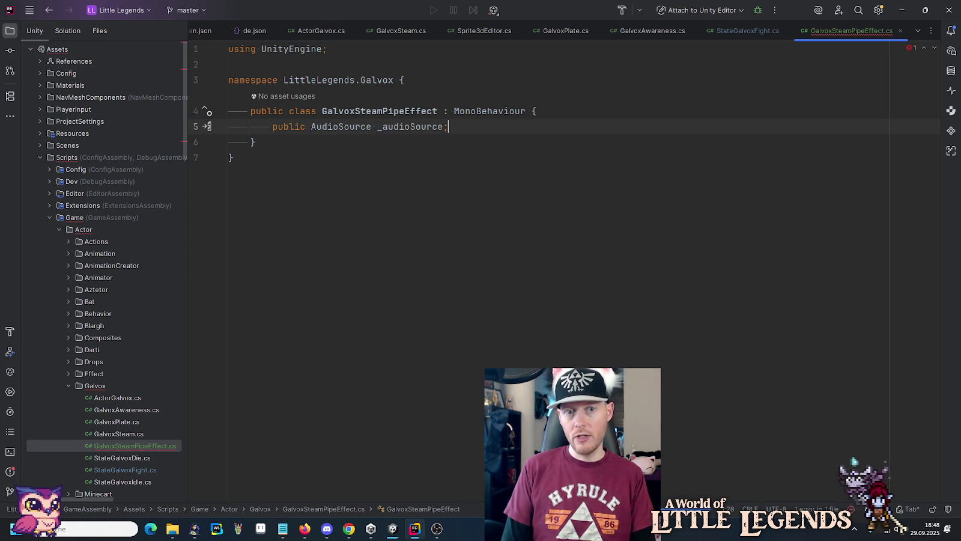
pyautogui.press('Return')
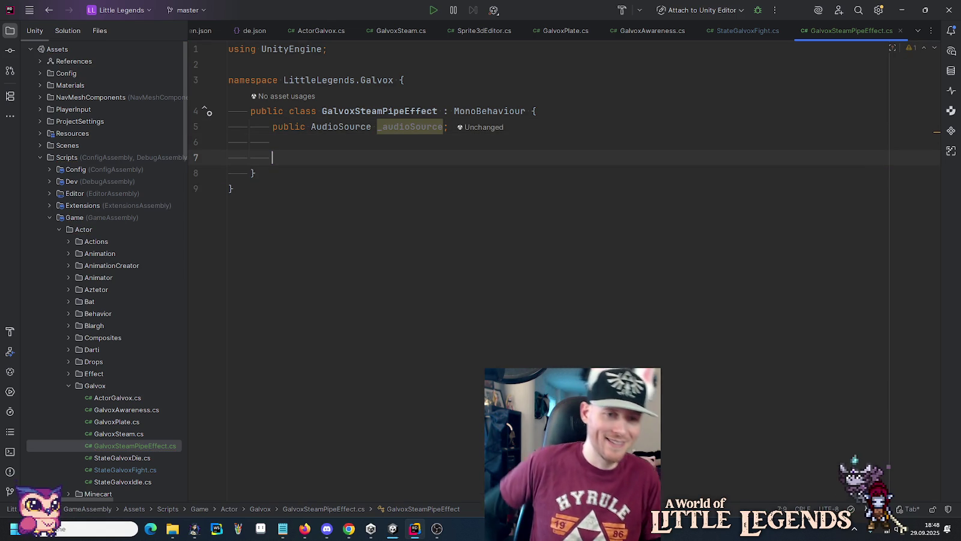
pyautogui.press('Return')
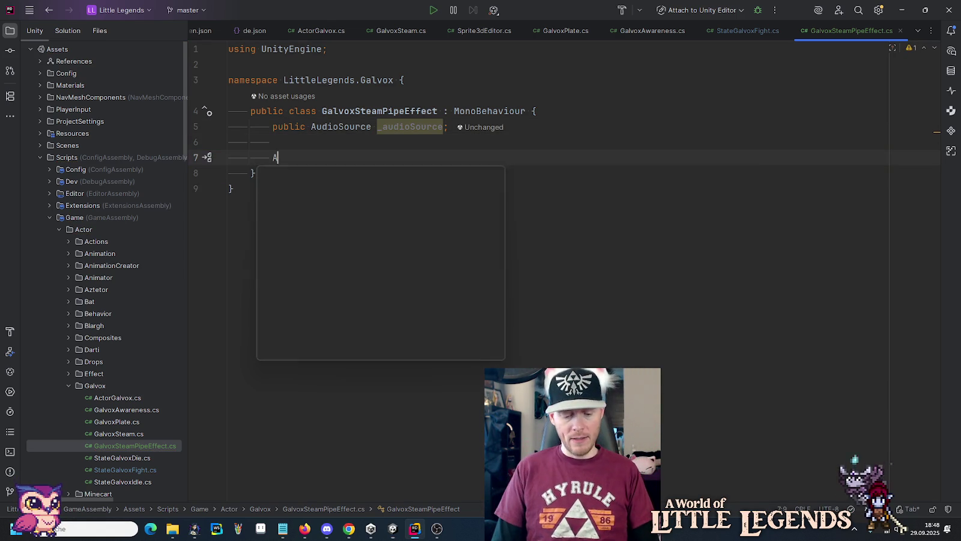
# - Add an Awake method calling AudioSourceHelper.InitializeSfxDefault(_audioSource)
pyautogui.write('Awa')
pyautogui.press('Return')
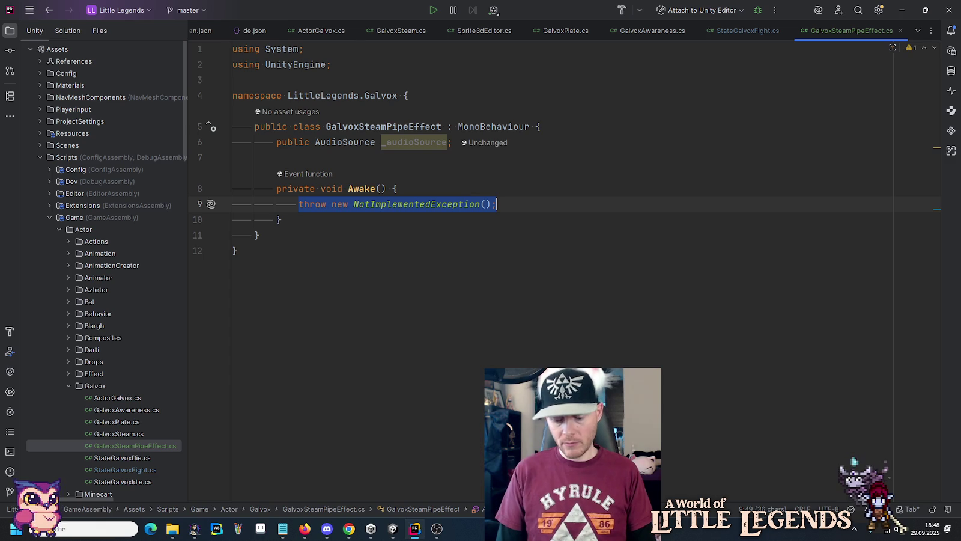
pyautogui.write('Au')
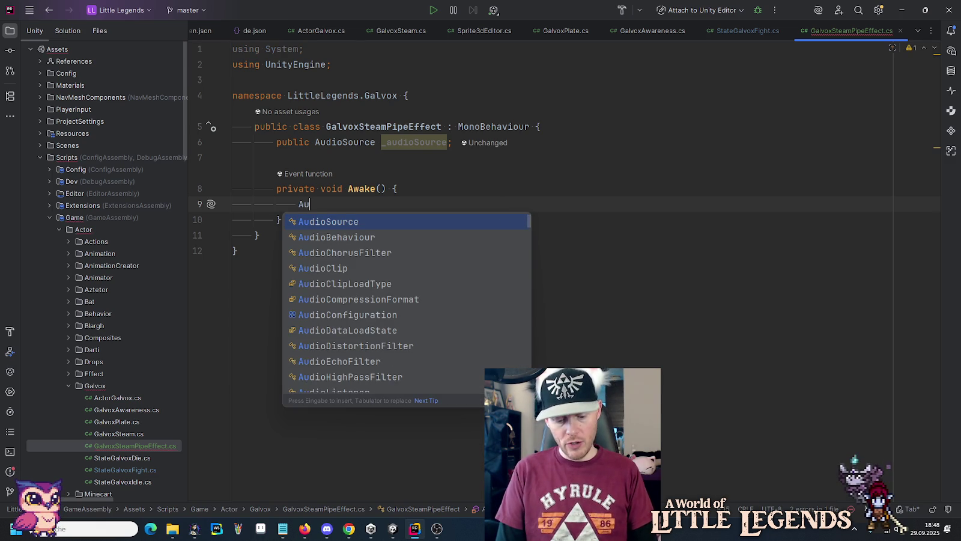
pyautogui.write('Hel')
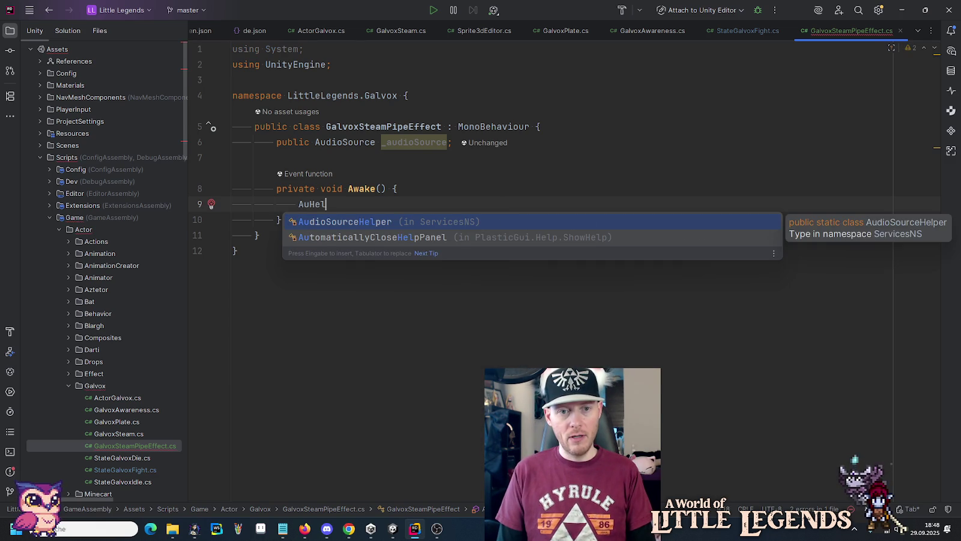
pyautogui.press('Return')
pyautogui.write('.')
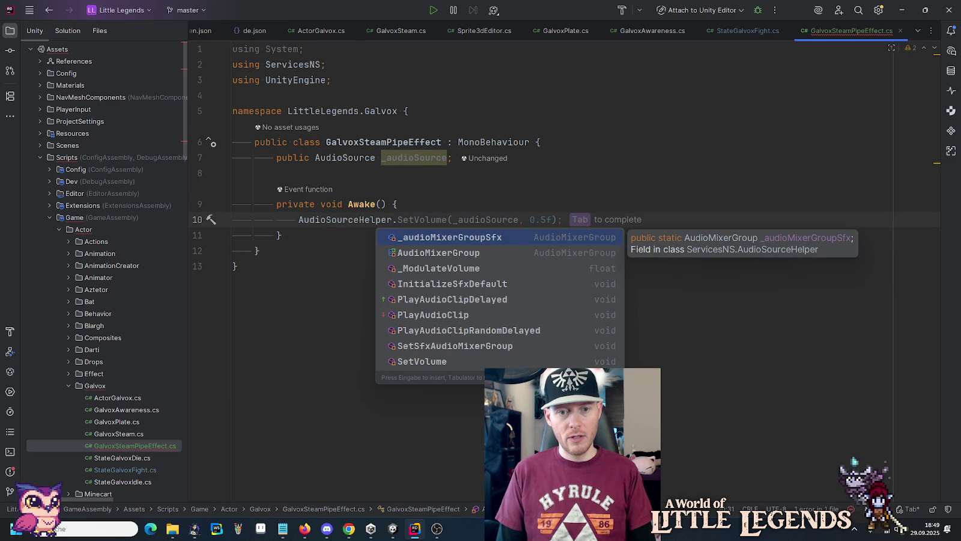
pyautogui.press('Down')
pyautogui.press('Down')
pyautogui.press('Down')
pyautogui.press('Return')
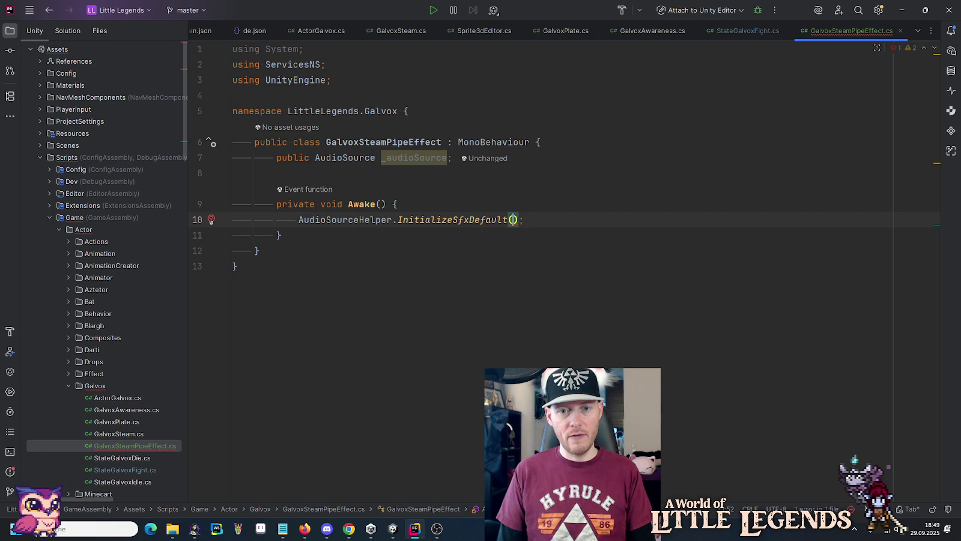
pyautogui.write('_')
pyautogui.press('Return')
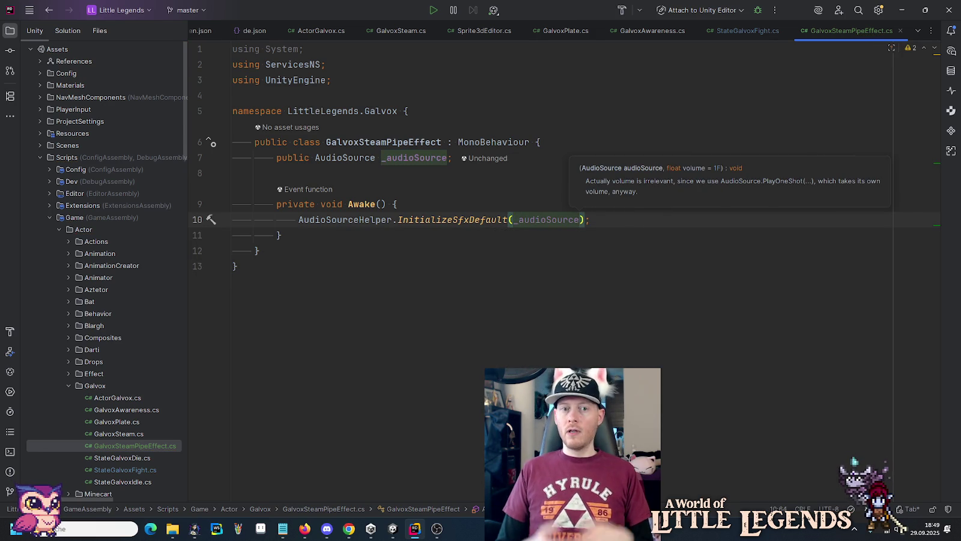
# - Add a public TweenAudio _tweenAudio field, deleting the unwanted _particleSystem field
pyautogui.press('Up')
pyautogui.press('Up')
pyautogui.press('Up')
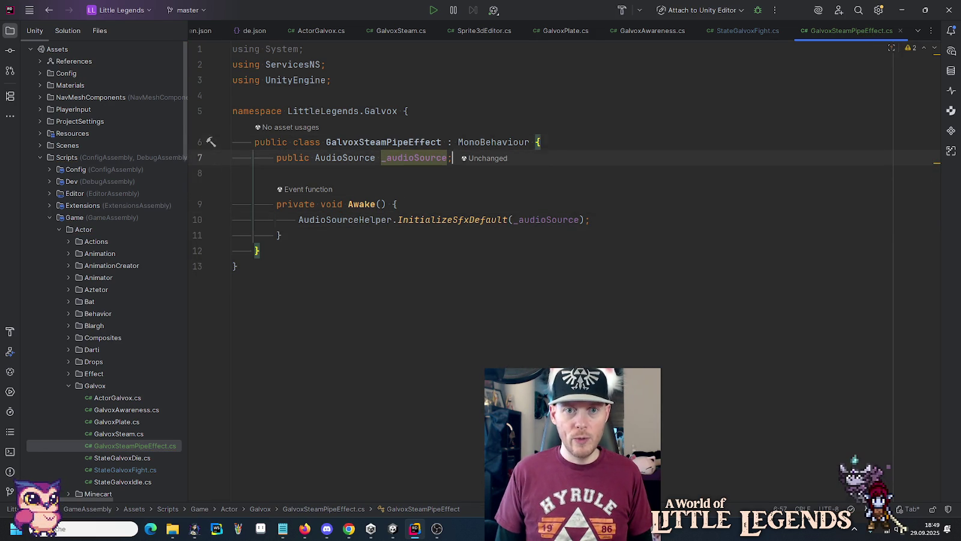
pyautogui.press('Return')
pyautogui.write('pu')
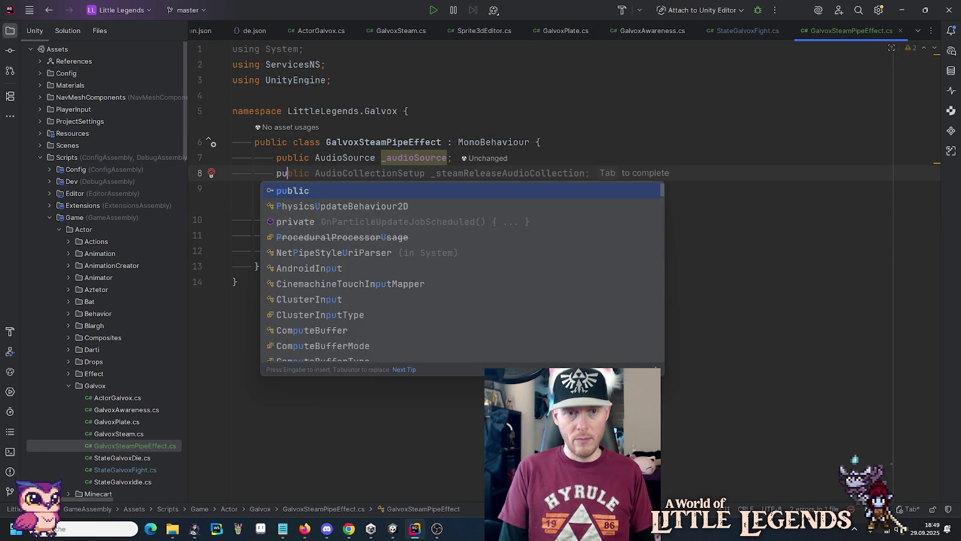
pyautogui.write('blic Twee')
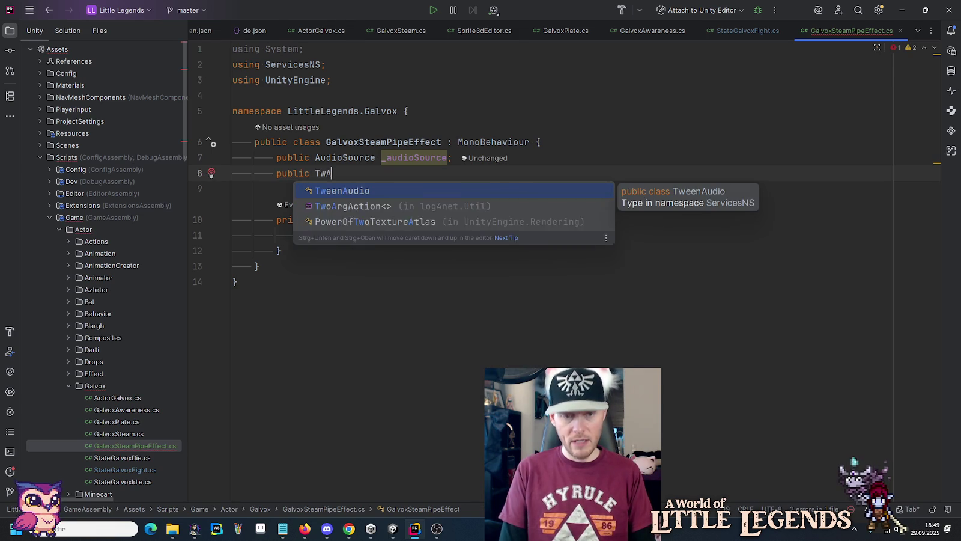
pyautogui.press('Return')
pyautogui.press('End')
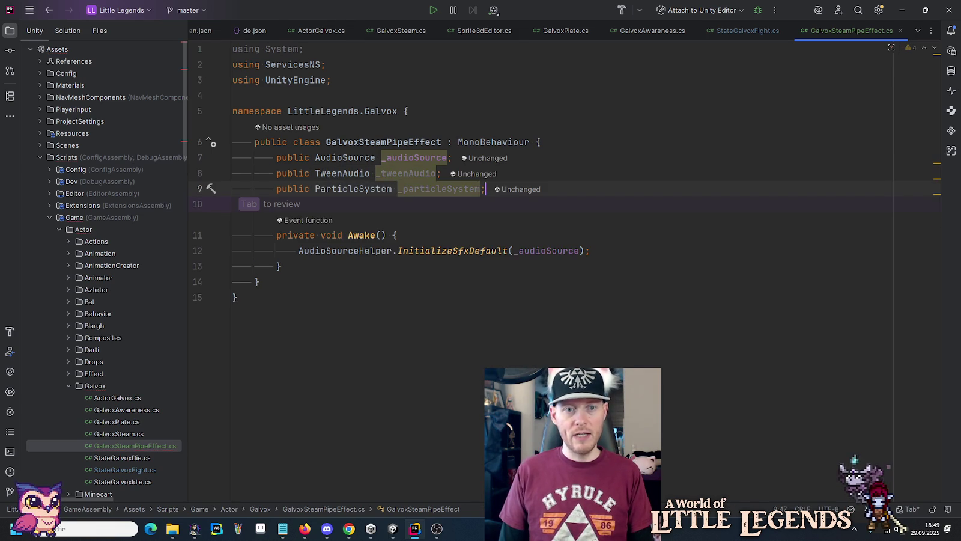
pyautogui.hotkey('ctrl', 'y')
# - Remove the unused 'using System;' import and add space after Awake
pyautogui.press('Up')
pyautogui.press('Up')
pyautogui.press('Up')
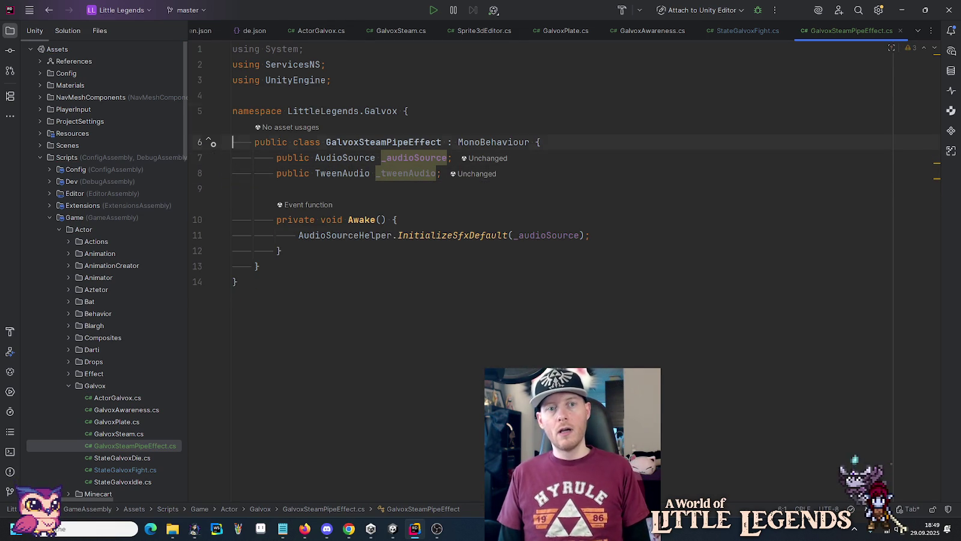
pyautogui.press('Up')
pyautogui.hotkey('ctrl', 'y')
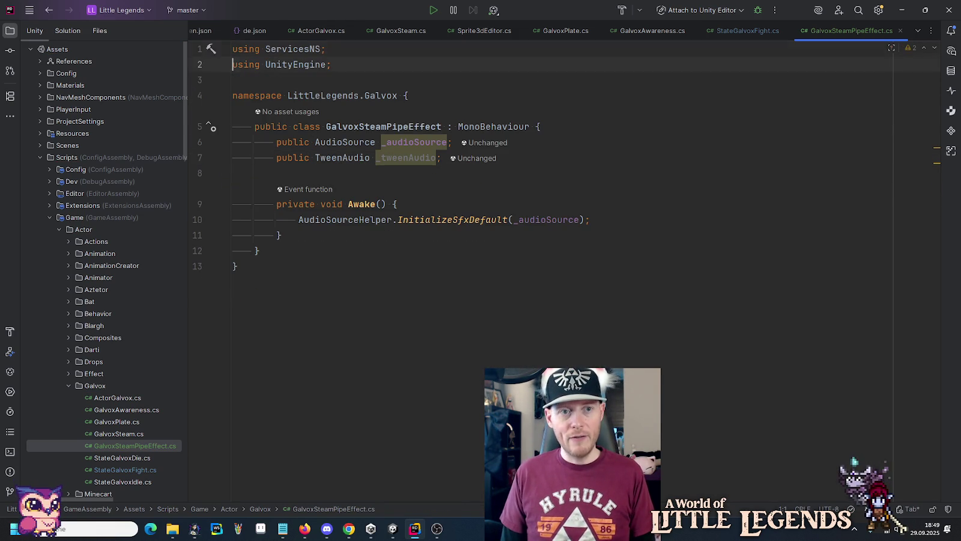
pyautogui.press('Down')
pyautogui.press('Down')
pyautogui.press('Down')
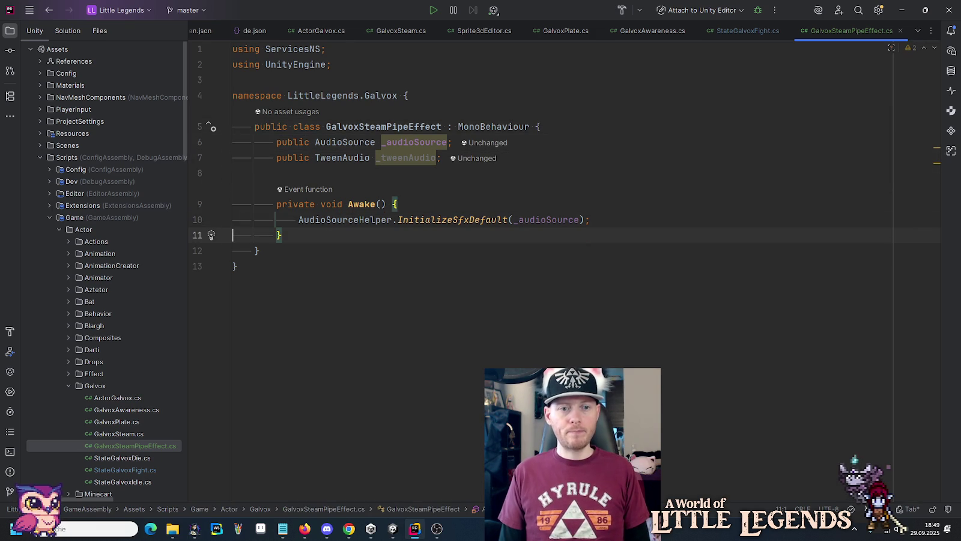
pyautogui.press('Return')
pyautogui.press('Return')
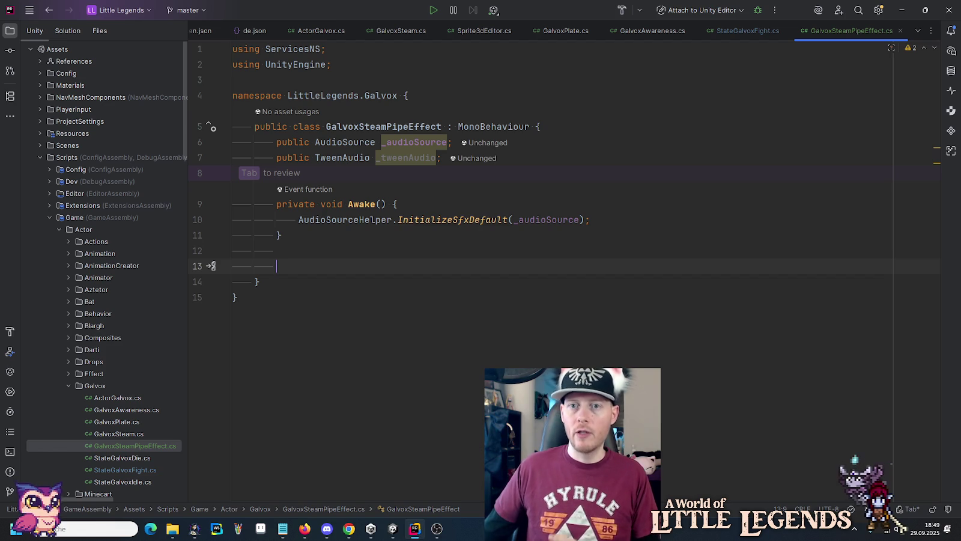
pyautogui.click(748, 30)
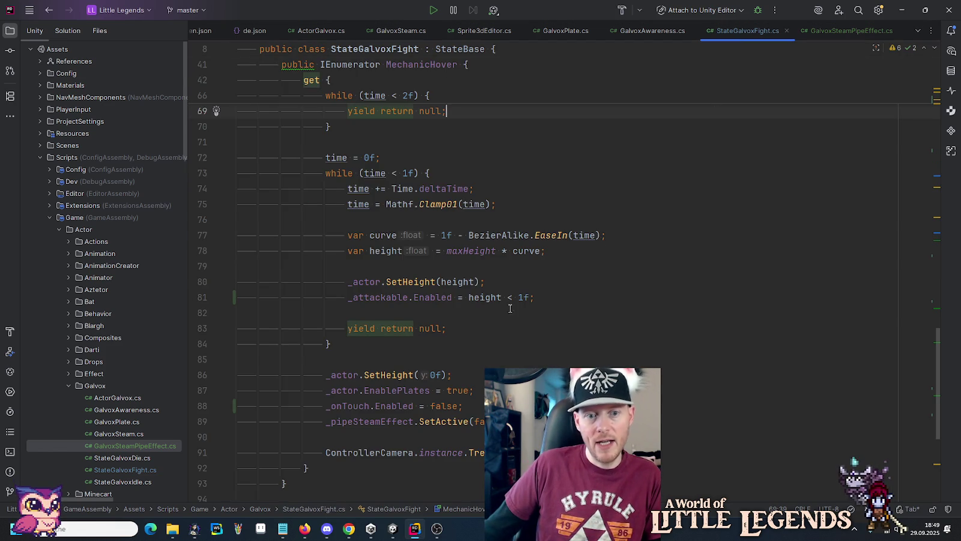
pyautogui.scroll(-3, 386, 389)
pyautogui.click(389, 282)
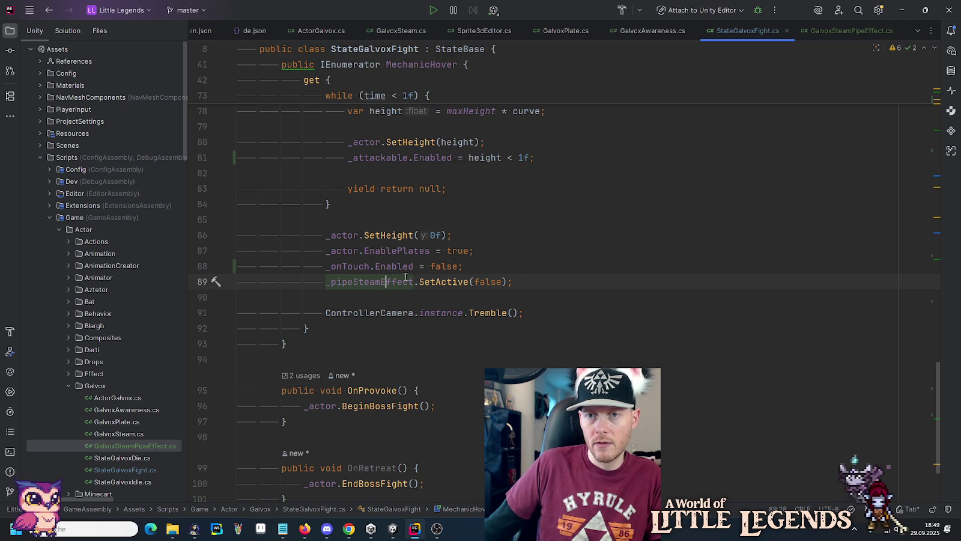
pyautogui.click(832, 27)
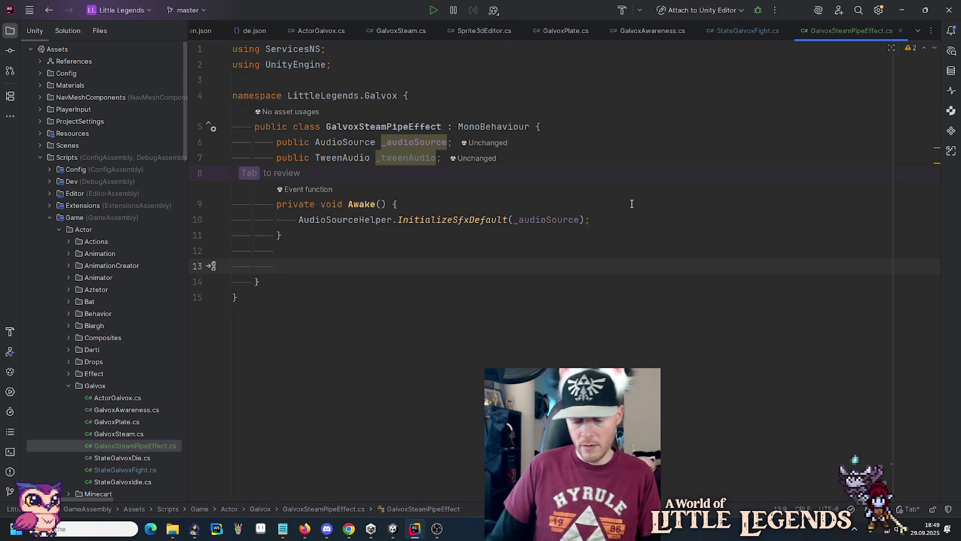
# - Add a public void Play() method below Awake and begin its body with gameObject
pyautogui.write('public ')
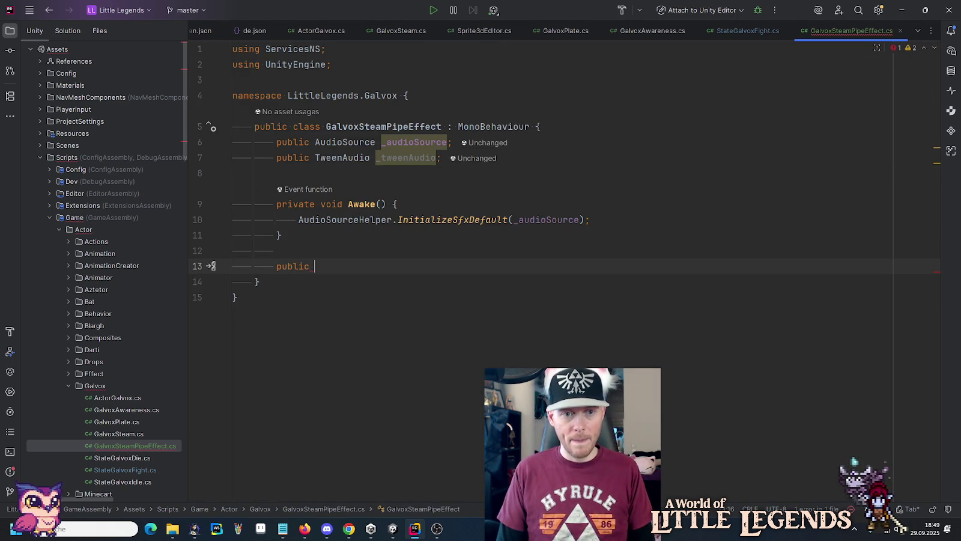
pyautogui.write('void ')
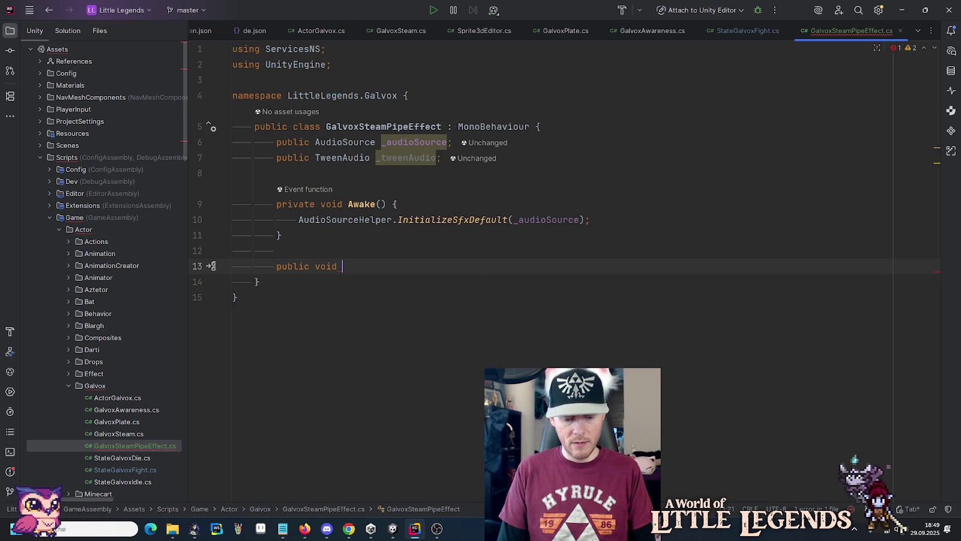
pyautogui.write('Begin')
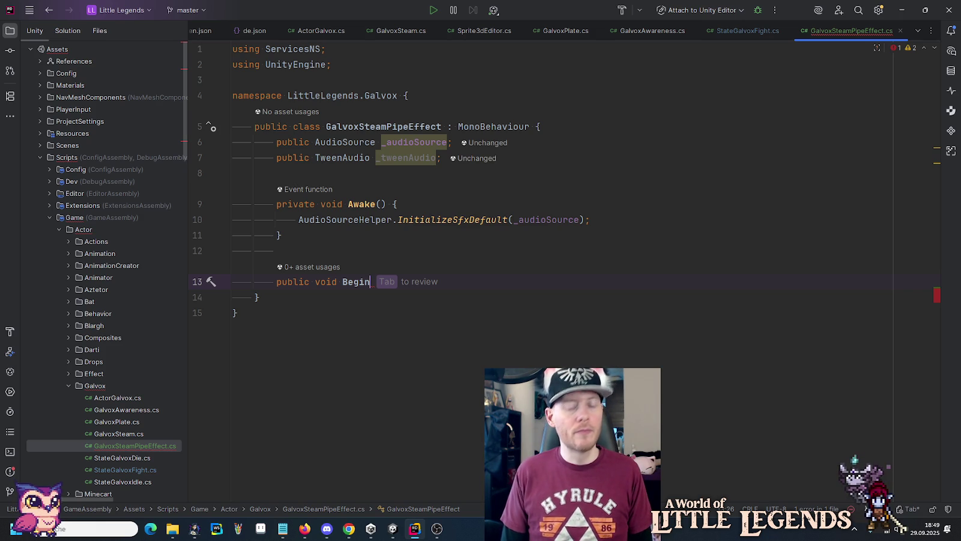
pyautogui.press('BackSpace')
pyautogui.press('BackSpace')
pyautogui.press('BackSpace')
pyautogui.write('Play')
pyautogui.press('Tab')
pyautogui.write('{')
pyautogui.press('Return')
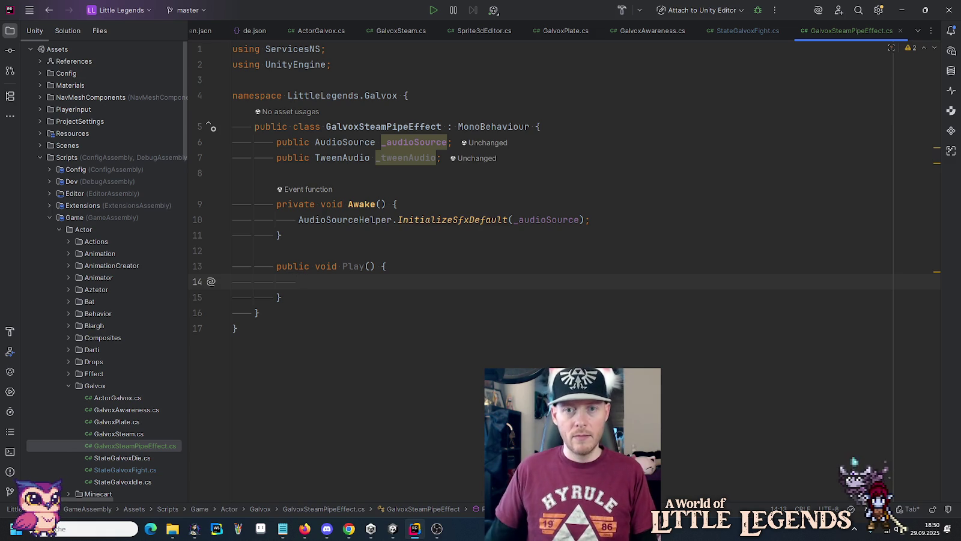
pyautogui.click(755, 35)
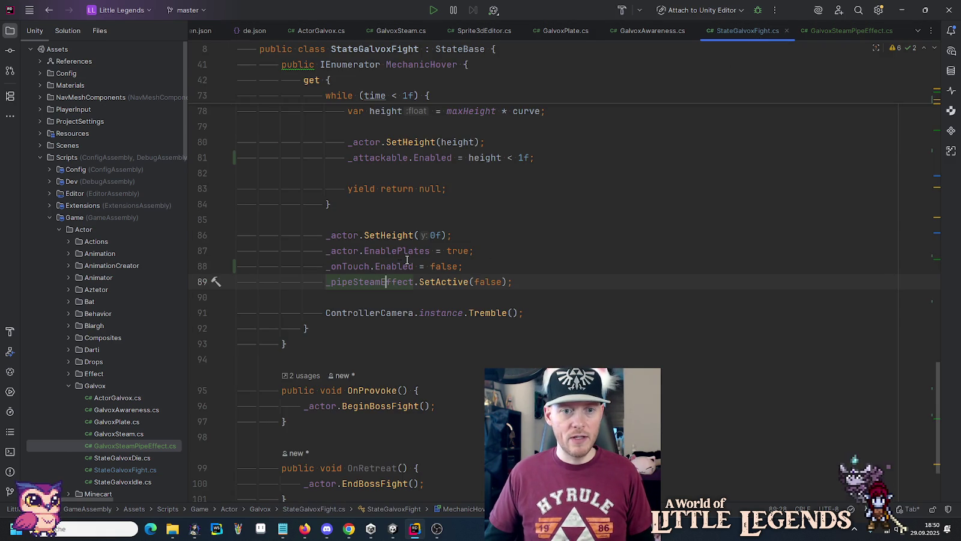
pyautogui.click(833, 32)
pyautogui.write('gameObject.Se')
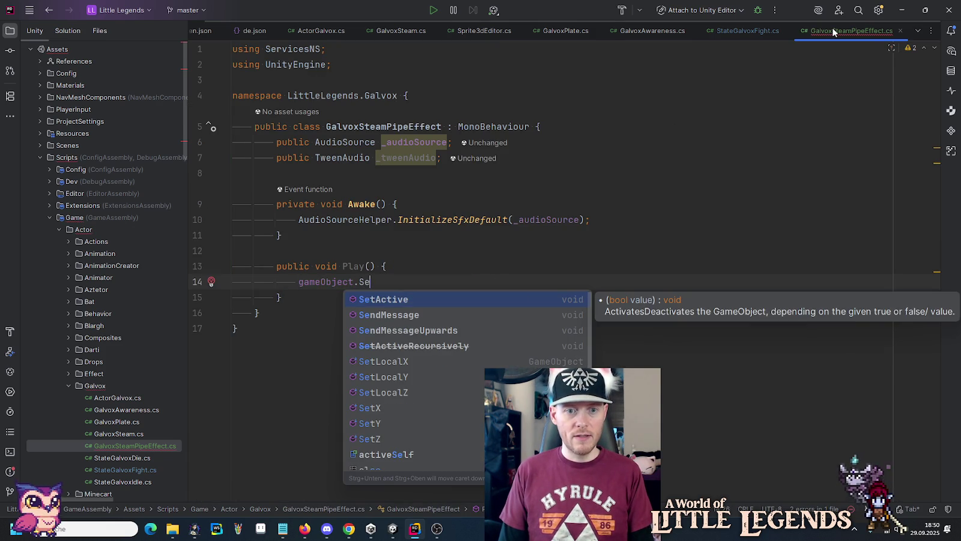
# - Make Play call gameObject.SetActive(true)
pyautogui.press('Return')
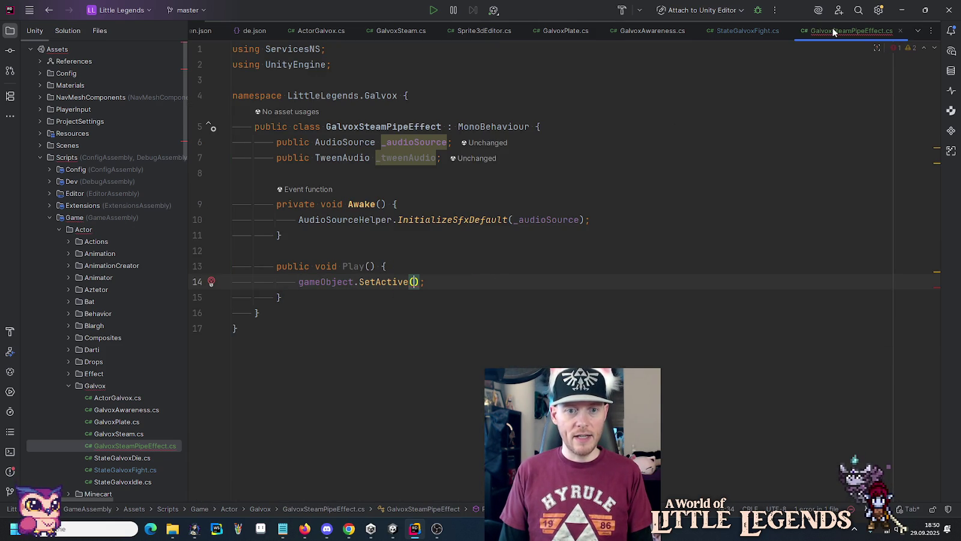
pyautogui.write('true')
pyautogui.press('Return')
pyautogui.hotkey('ctrl', 'shift', 'Return')
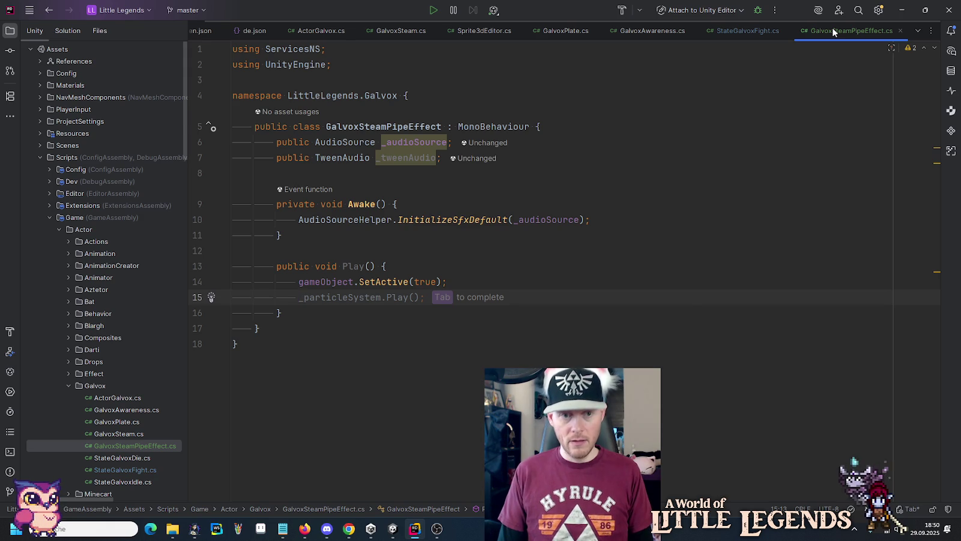
# - Add _tweenAudio.Volume(0f, 1f, 0.15f) in Play to fade the audio in
pyautogui.write('_')
pyautogui.press('Down')
pyautogui.press('Return')
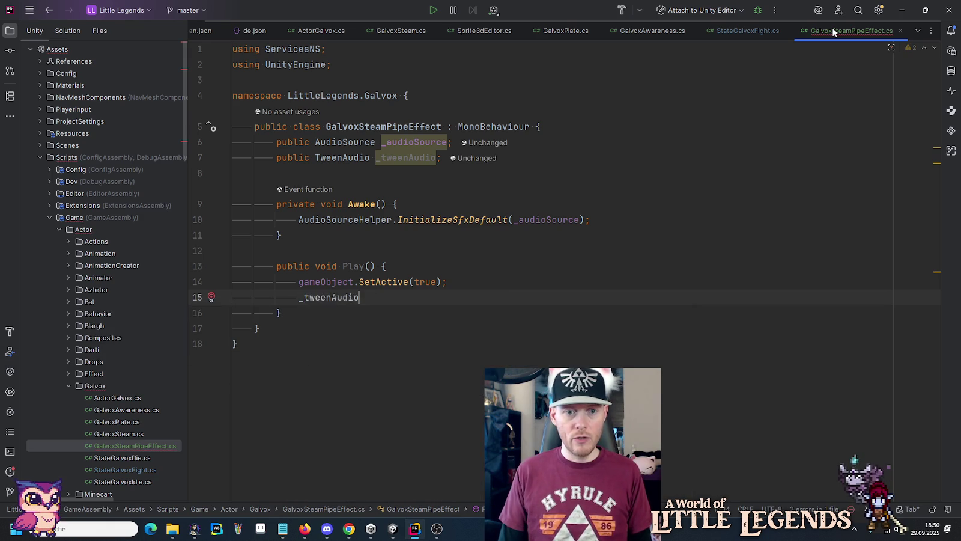
pyautogui.write('.')
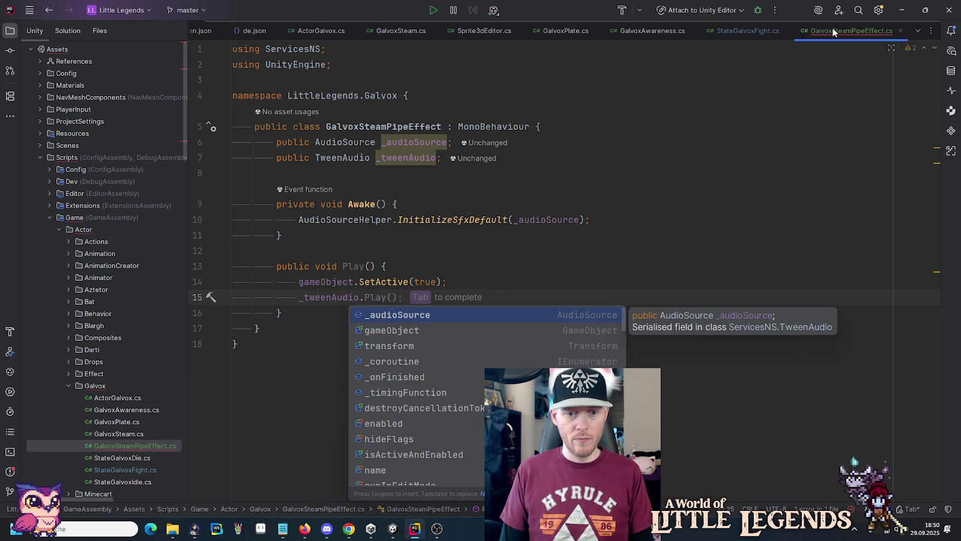
pyautogui.press('pagedown')
pyautogui.press('pagedown')
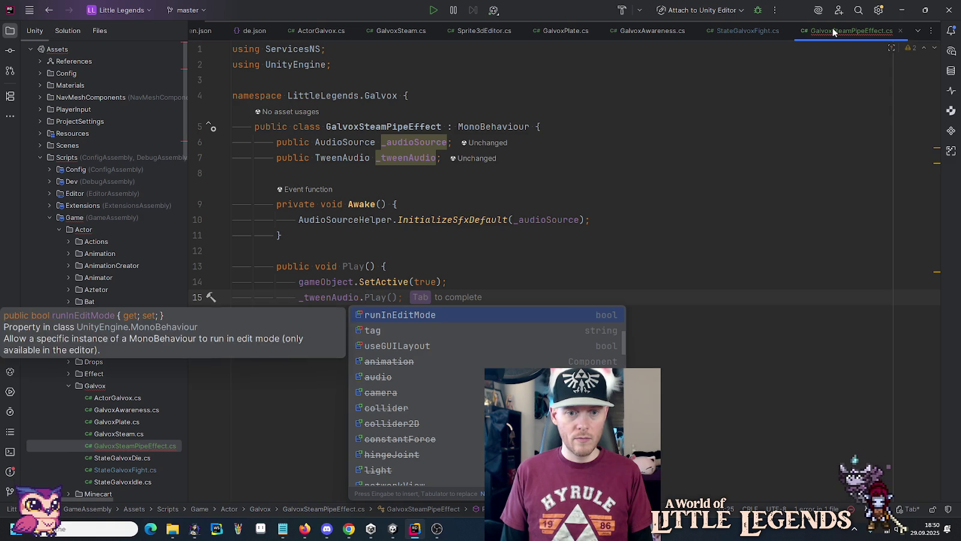
pyautogui.press('Down')
pyautogui.press('Down')
pyautogui.press('Down')
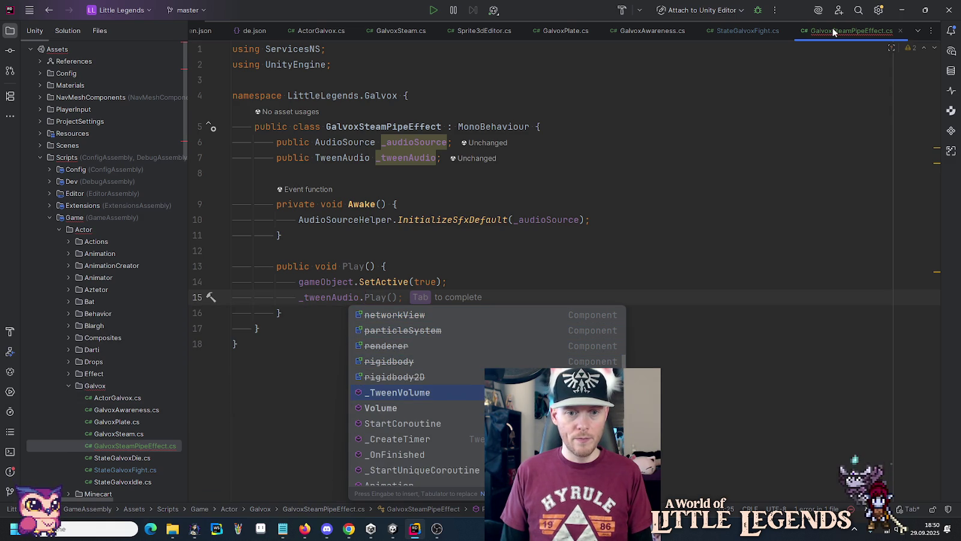
pyautogui.press('Return')
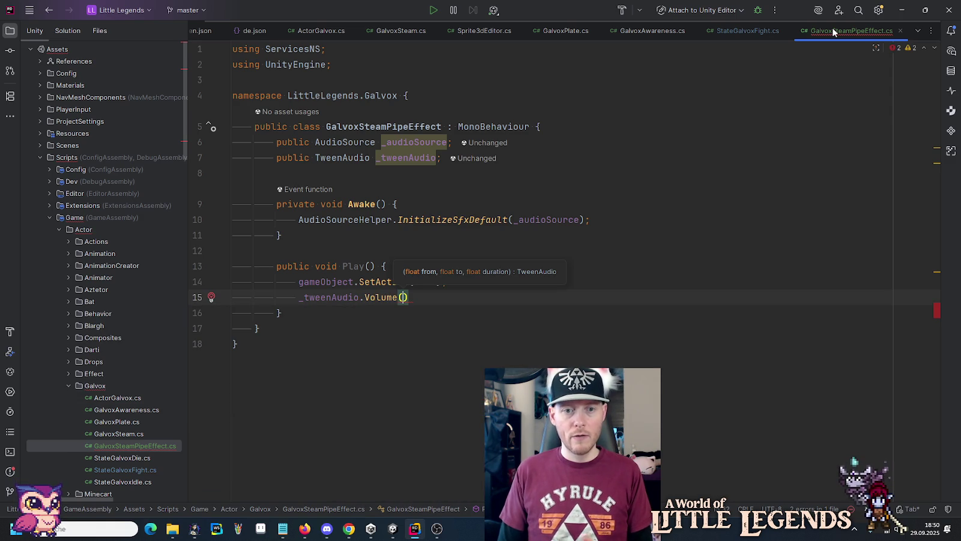
pyautogui.write('0f, 1f,')
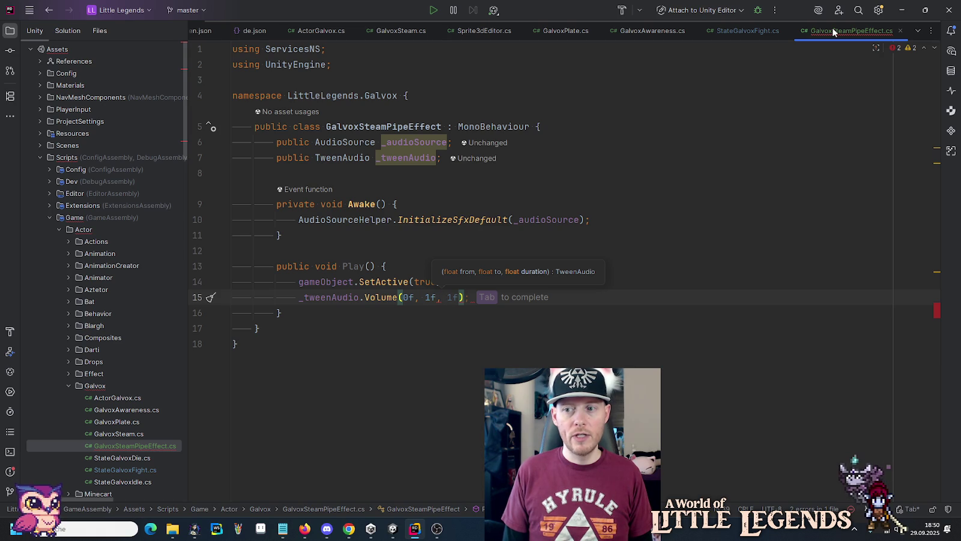
pyautogui.write('0.15f)')
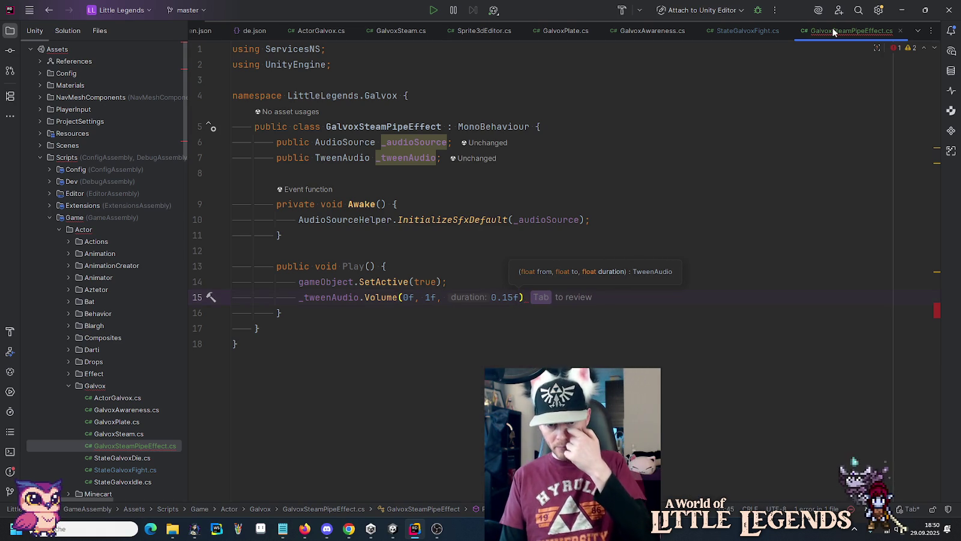
pyautogui.write(';')
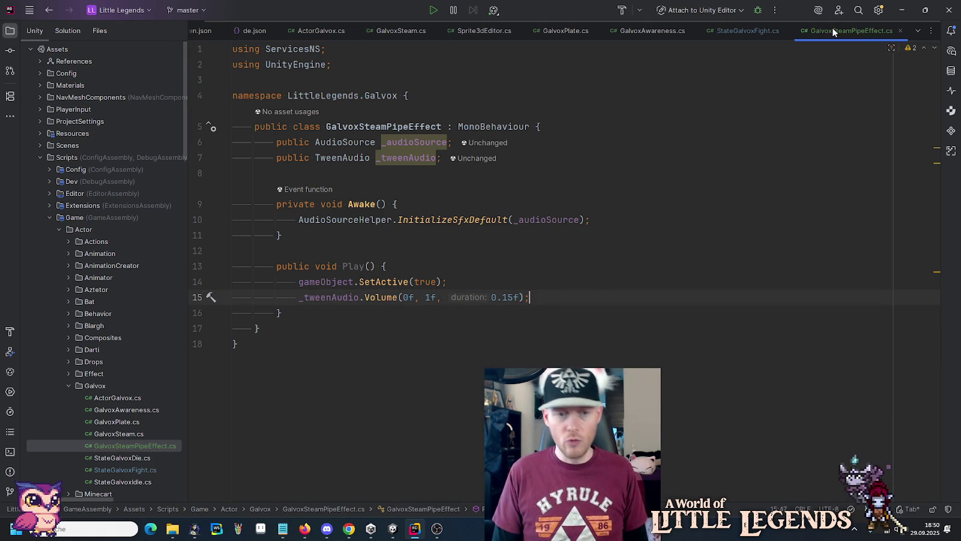
# - Add blank lines inside Play and move up to the field declarations
pyautogui.press('Up')
pyautogui.press('Return')
pyautogui.press('Up')
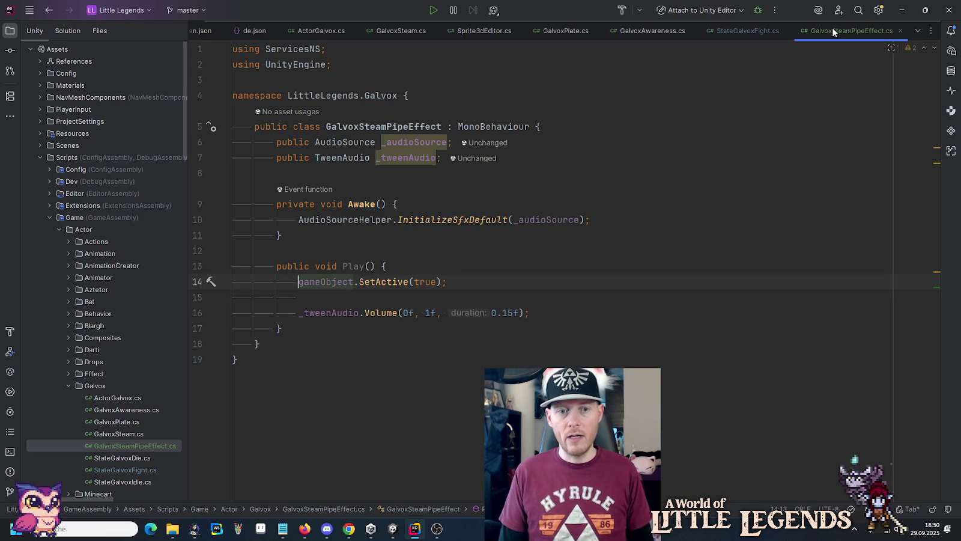
pyautogui.press('Down')
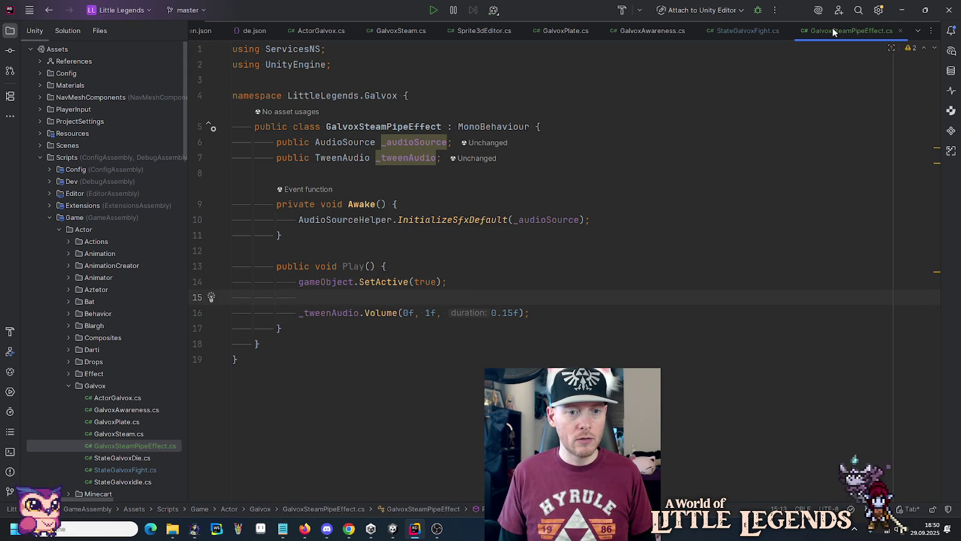
pyautogui.press('Return')
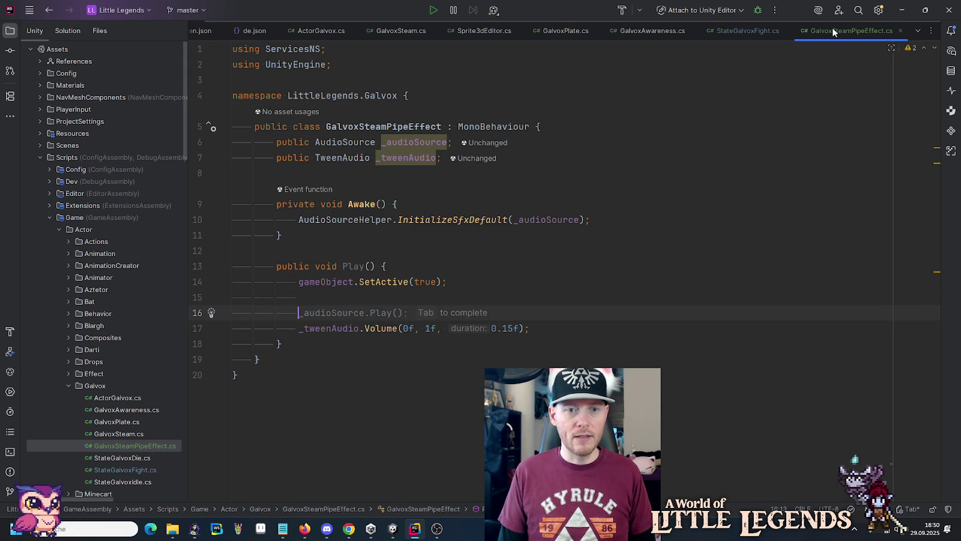
pyautogui.press('Up')
pyautogui.press('Up')
pyautogui.press('Up')
pyautogui.press('End')
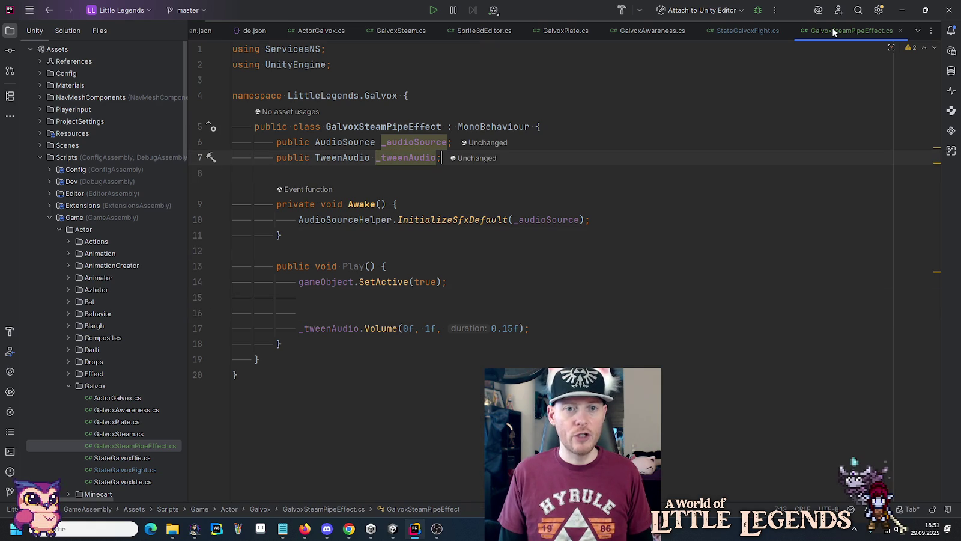
# - Declare a public AudioCollectionSetup _boostAudioCollection field
pyautogui.press('Return')
pyautogui.press('Return')
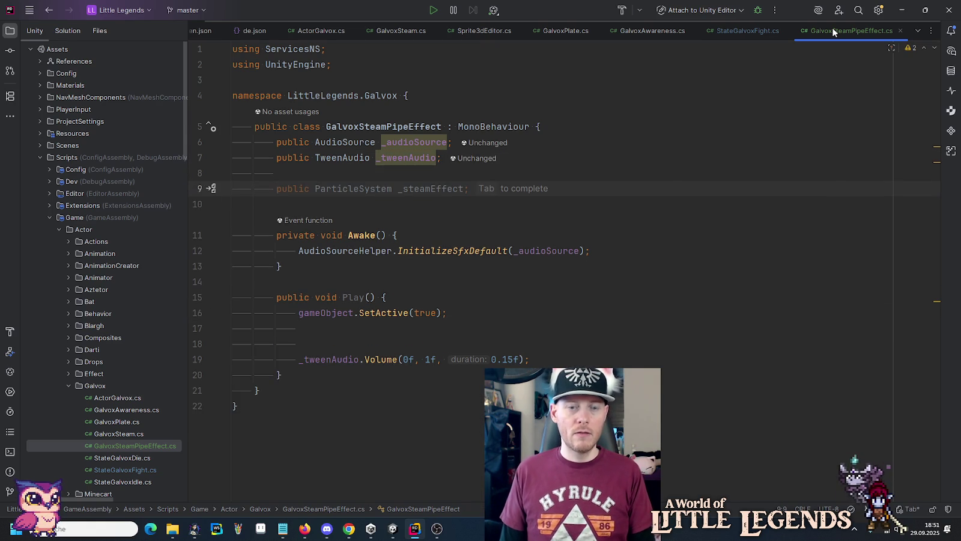
pyautogui.hotkey('alt', 'Tab')
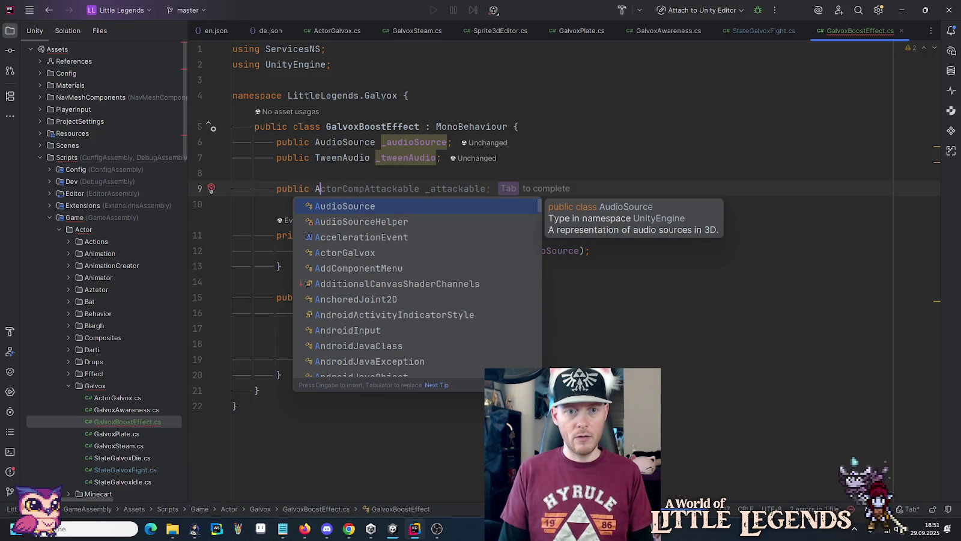
pyautogui.press('Escape')
pyautogui.write('CS')
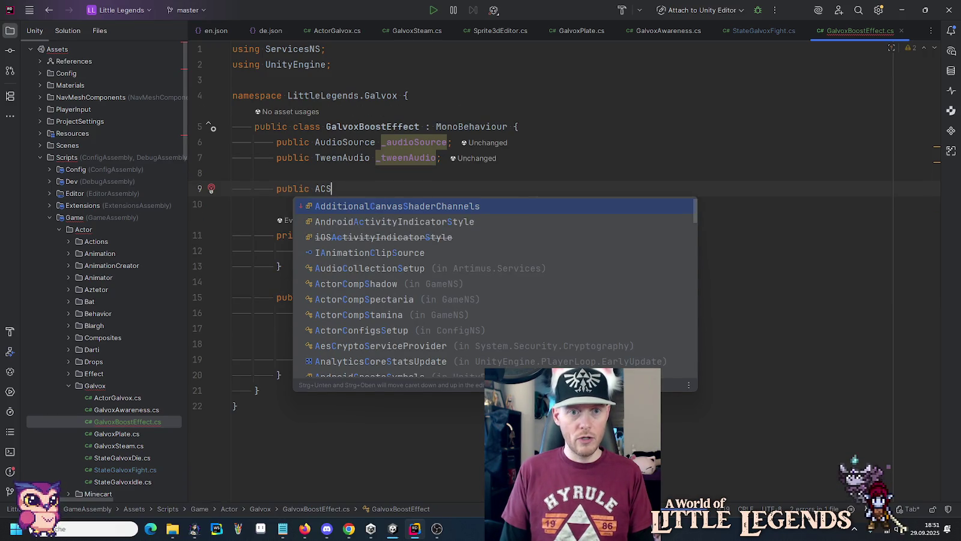
pyautogui.write('etup')
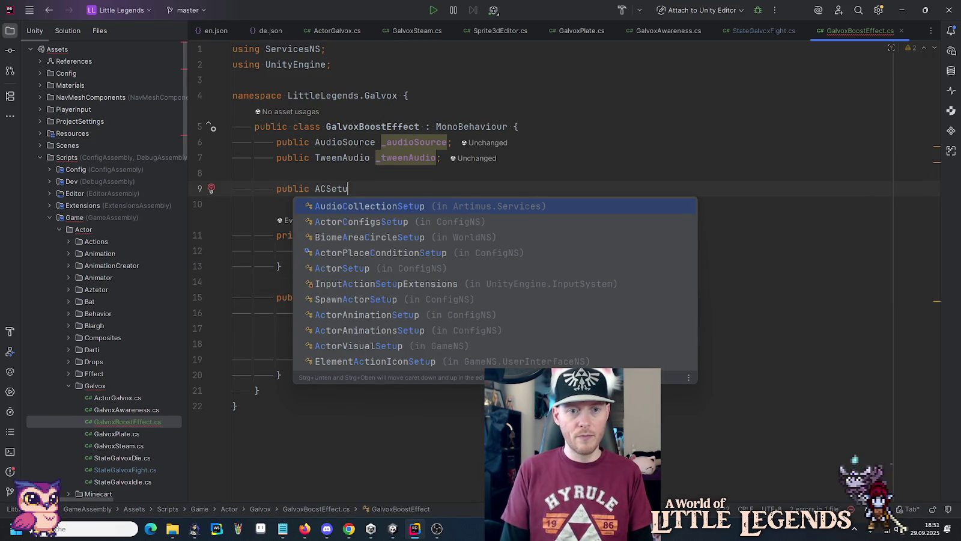
pyautogui.press('Return')
pyautogui.write('_boostAudioCollection;')
# - Add _boostAudioCollection.PlayOn(_audioSource); inside Play
pyautogui.press('Down')
pyautogui.press('Down')
pyautogui.press('Down')
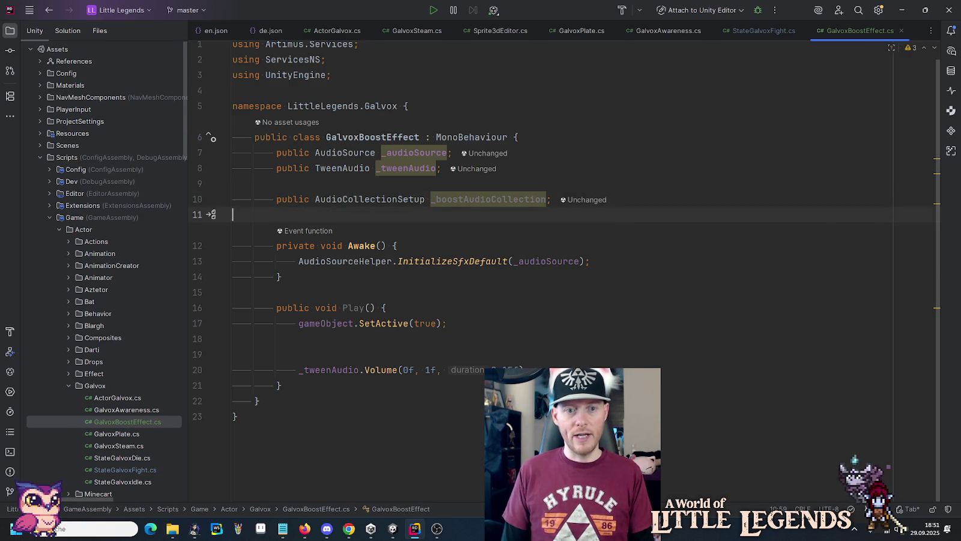
pyautogui.press('Return')
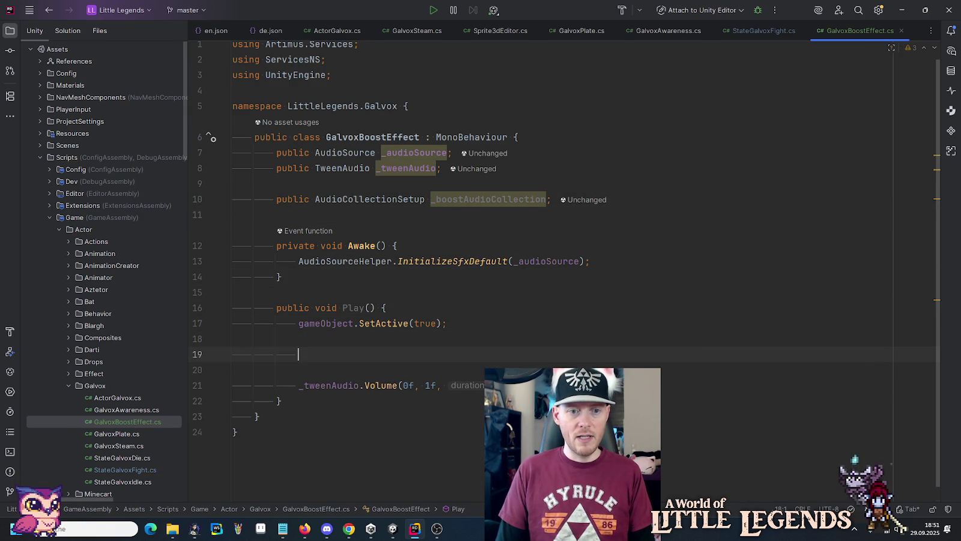
pyautogui.write('_boostAudioCollection.PlayOn(_audioSource);')
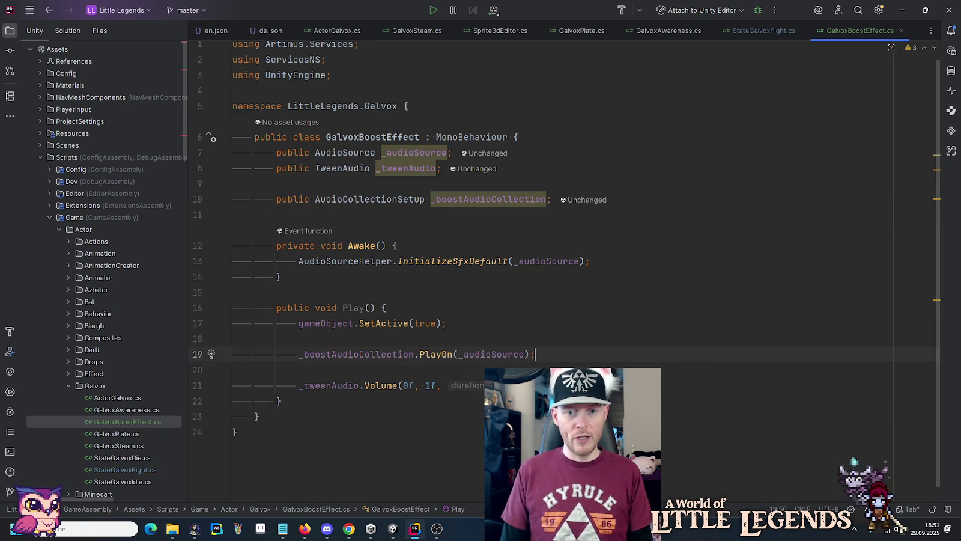
pyautogui.press('Delete')
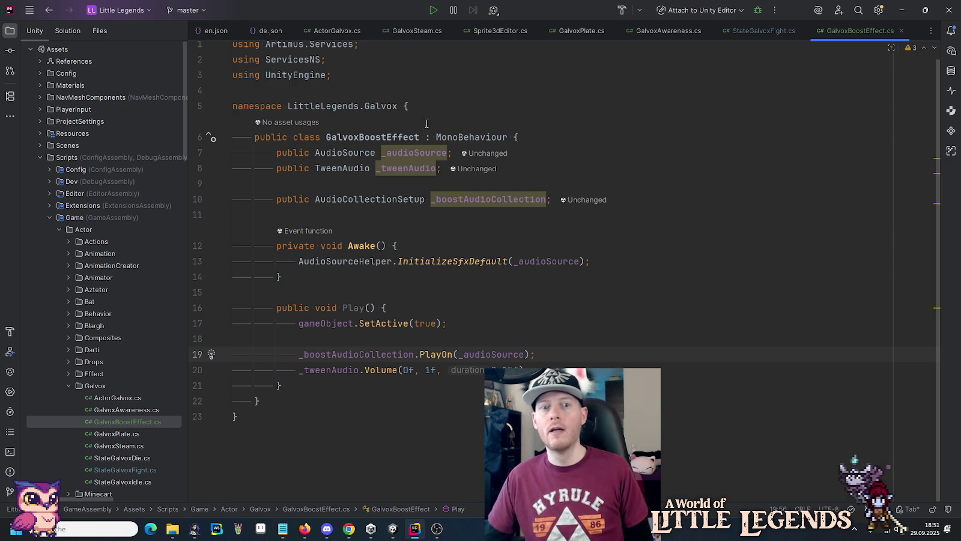
# - Review the Play method and place the cursor after its closing brace
pyautogui.moveTo(435, 153)
pyautogui.click(525, 318)
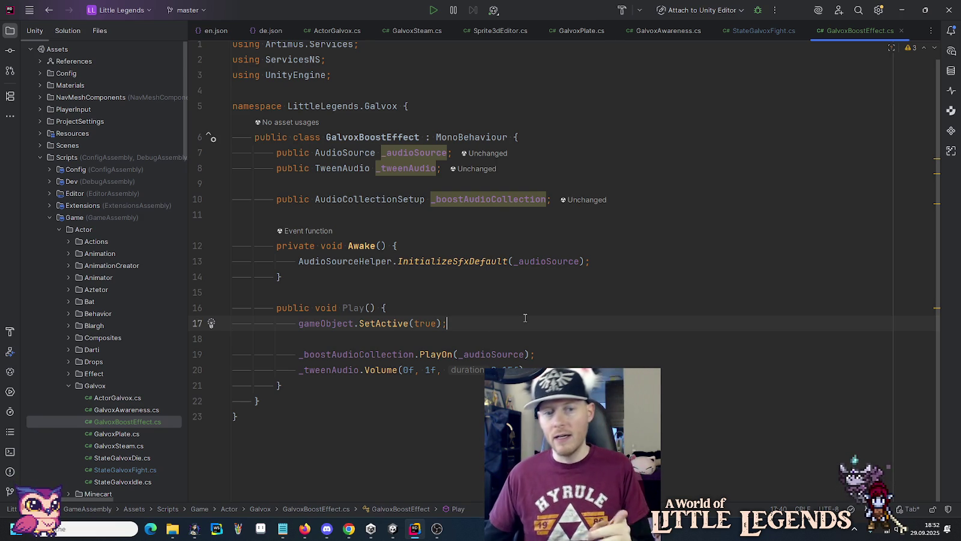
pyautogui.click(400, 354)
pyautogui.click(483, 323)
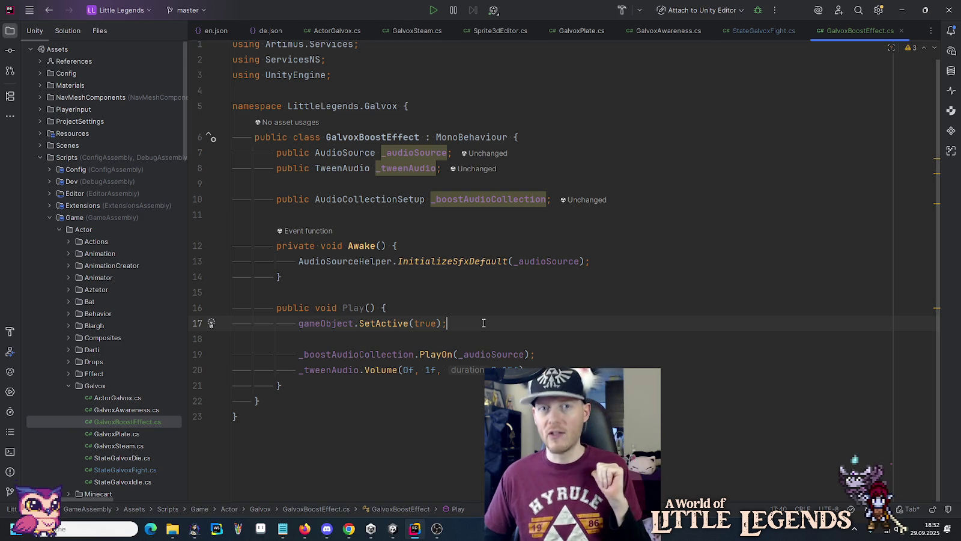
pyautogui.click(454, 368)
pyautogui.click(456, 380)
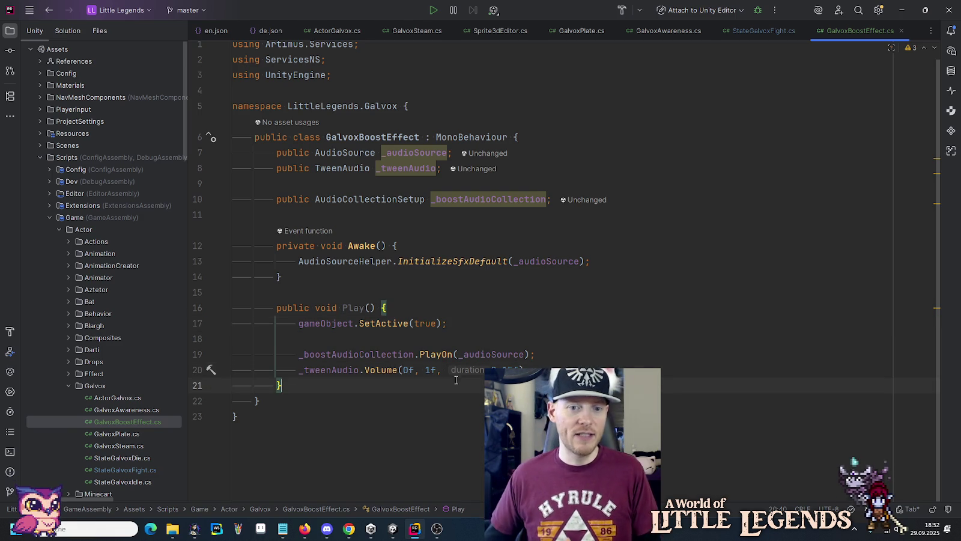
# - Accept the suggested Stop method below Play and rename it to Shutdown
pyautogui.press('Return')
pyautogui.press('Return')
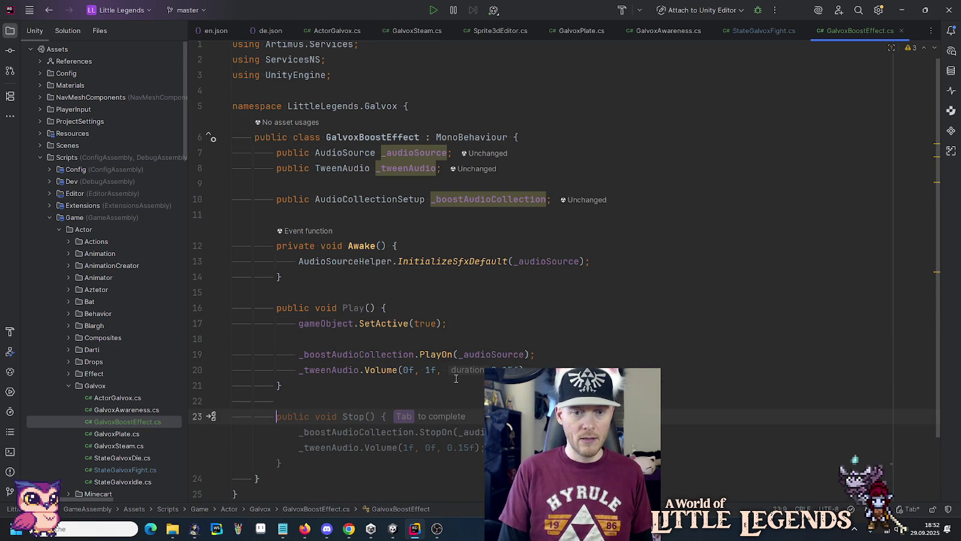
pyautogui.press('Tab')
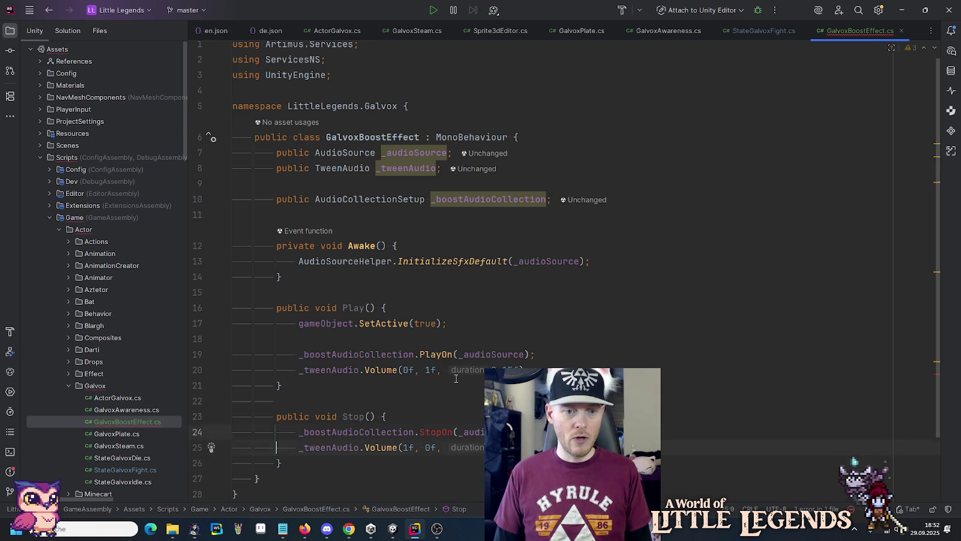
pyautogui.hotkey('ctrl', 'Right')
pyautogui.hotkey('ctrl', 'Right')
pyautogui.hotkey('ctrl', 'Right')
pyautogui.hotkey('ctrl', 'shift', 'Left')
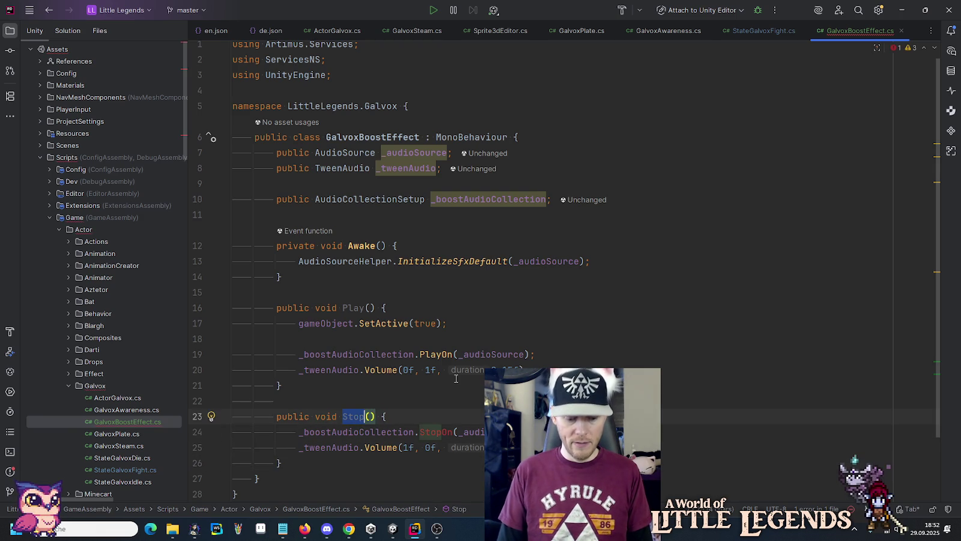
pyautogui.write('Shutdown')
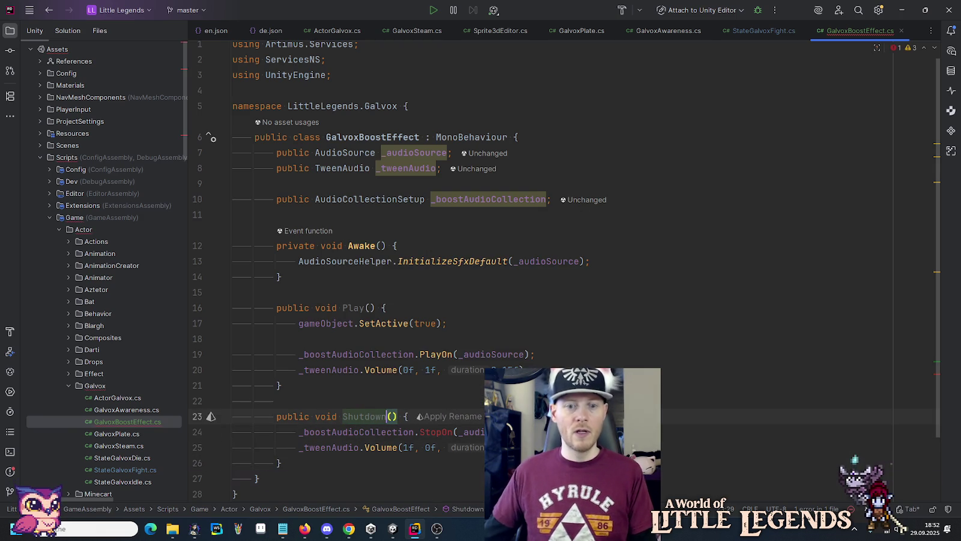
pyautogui.scroll(-2, 624, 324)
pyautogui.press('Escape')
pyautogui.press('End')
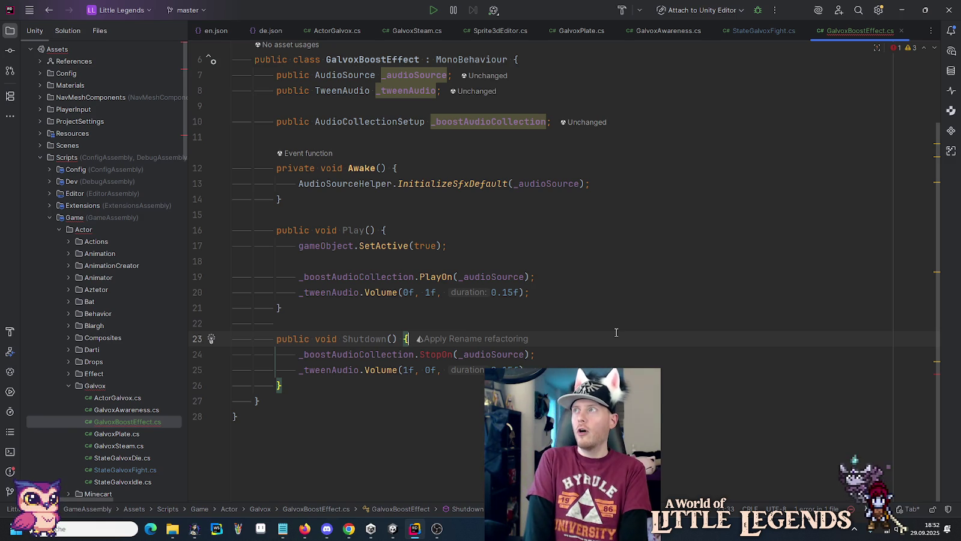
# - Add a public AudioCollectionSetup _steamReleaseAudioCollection field below _boostAudioCollection
pyautogui.click(734, 116)
pyautogui.press('Return')
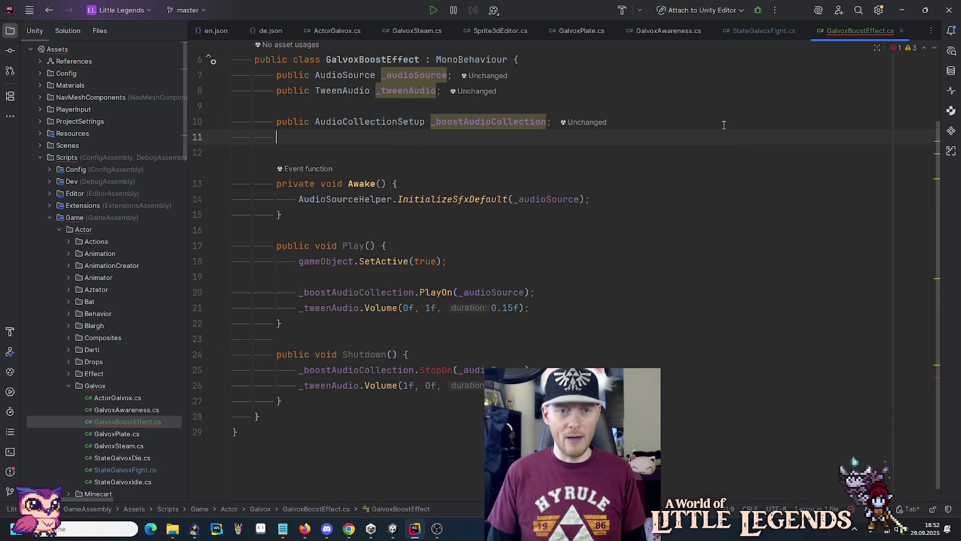
pyautogui.write('public A')
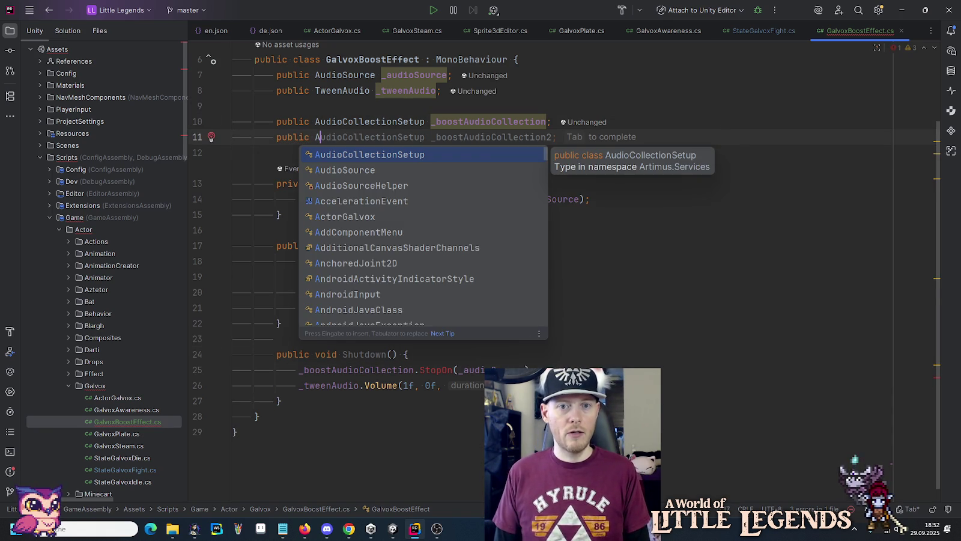
pyautogui.press('Tab')
pyautogui.press('BackSpace')
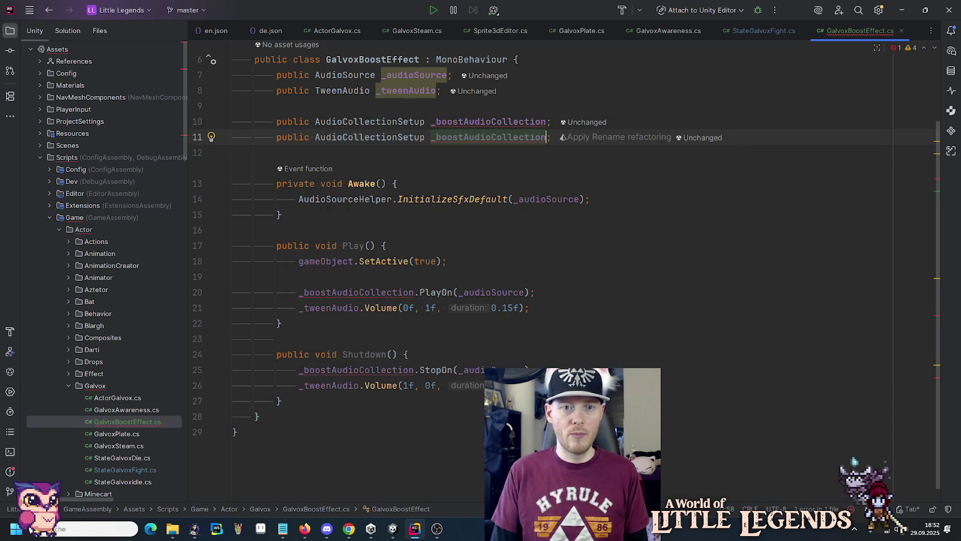
pyautogui.click(433, 137)
pyautogui.hotkey('ctrl', 'Delete')
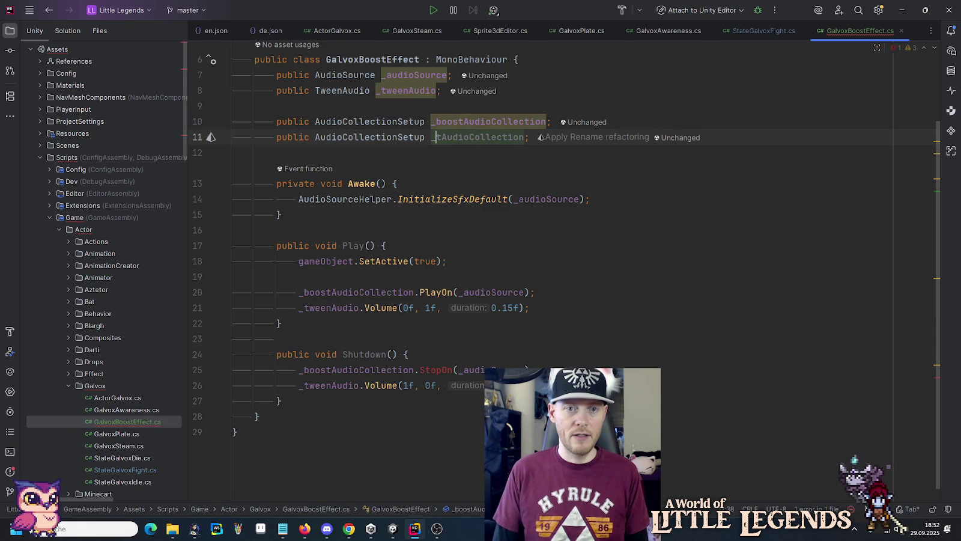
pyautogui.write('stea')
pyautogui.write('mReleas')
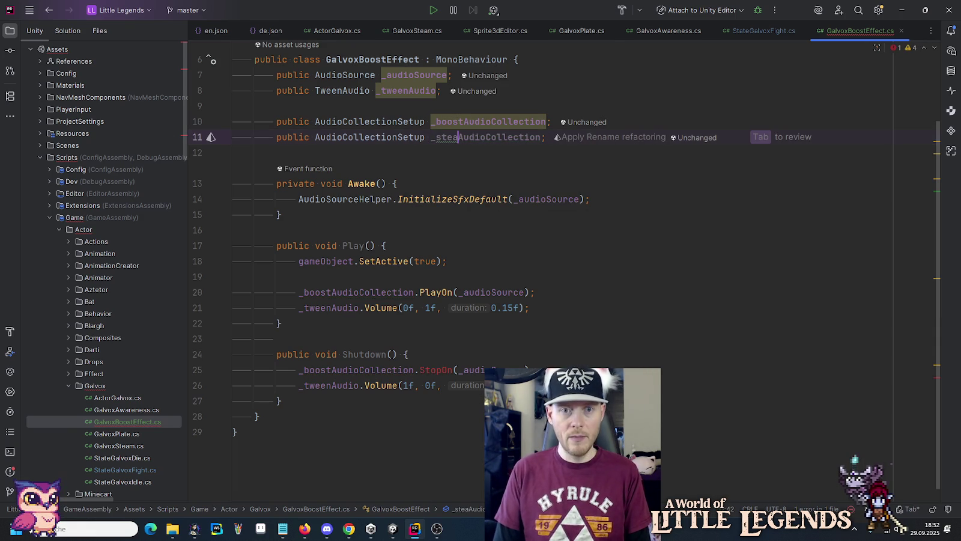
pyautogui.write('e')
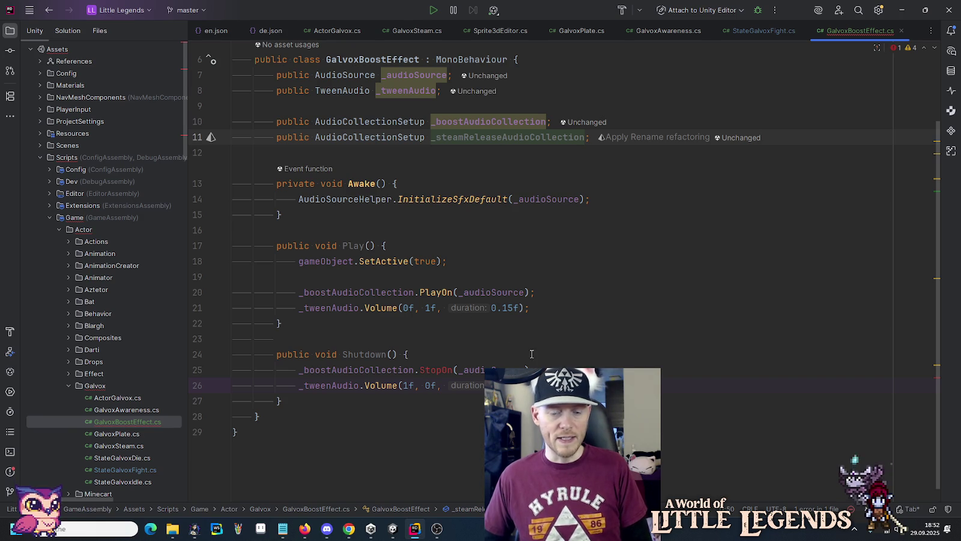
pyautogui.click(435, 385)
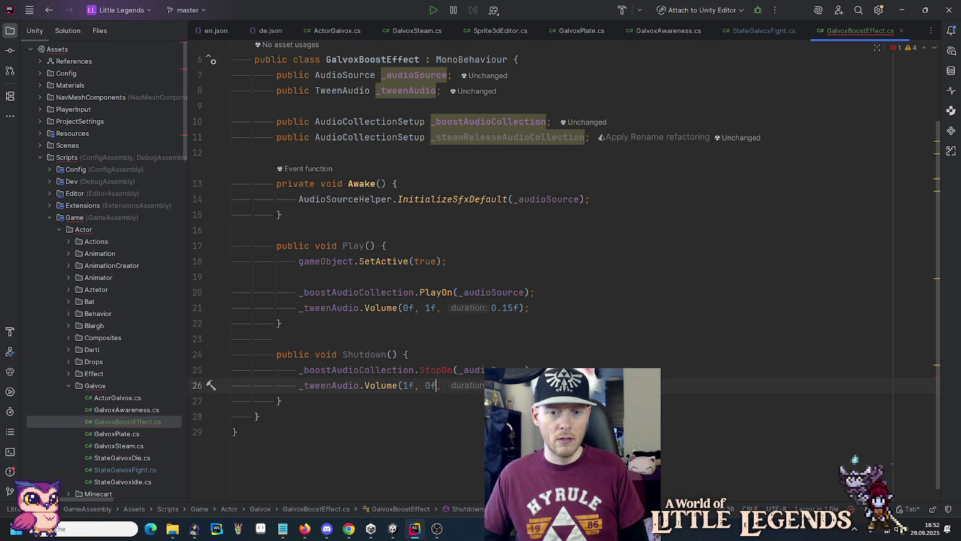
pyautogui.click(544, 370)
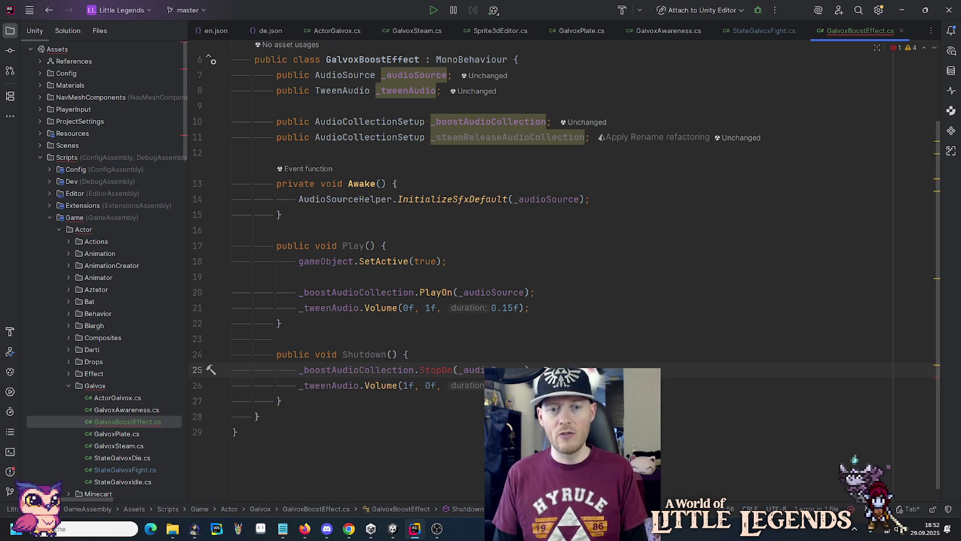
# - Replace the StopOn call with a .Then(() => ...) callback deactivating the object after the fade
pyautogui.hotkey('ctrl', 'y')
pyautogui.press('BackSpace')
pyautogui.write('.Th')
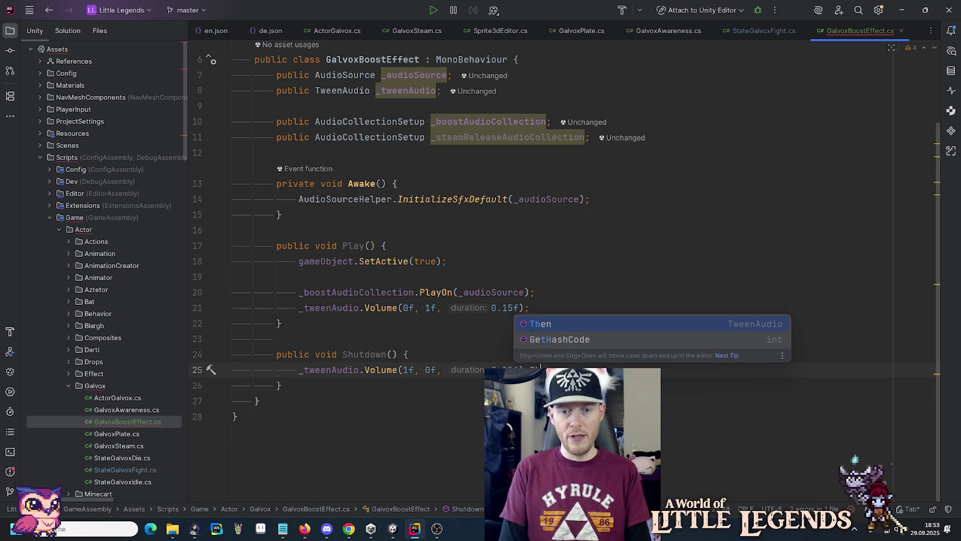
pyautogui.press('Return')
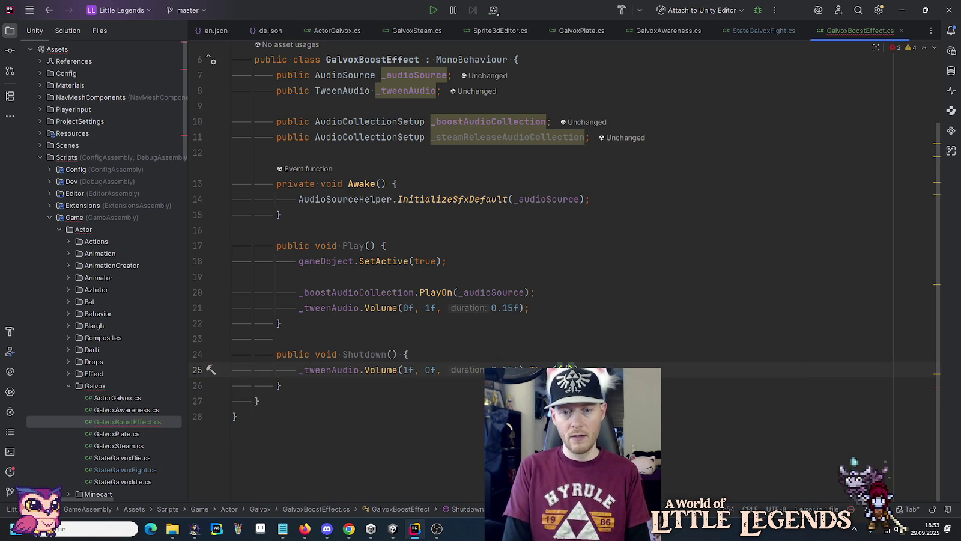
pyautogui.write('() =>')
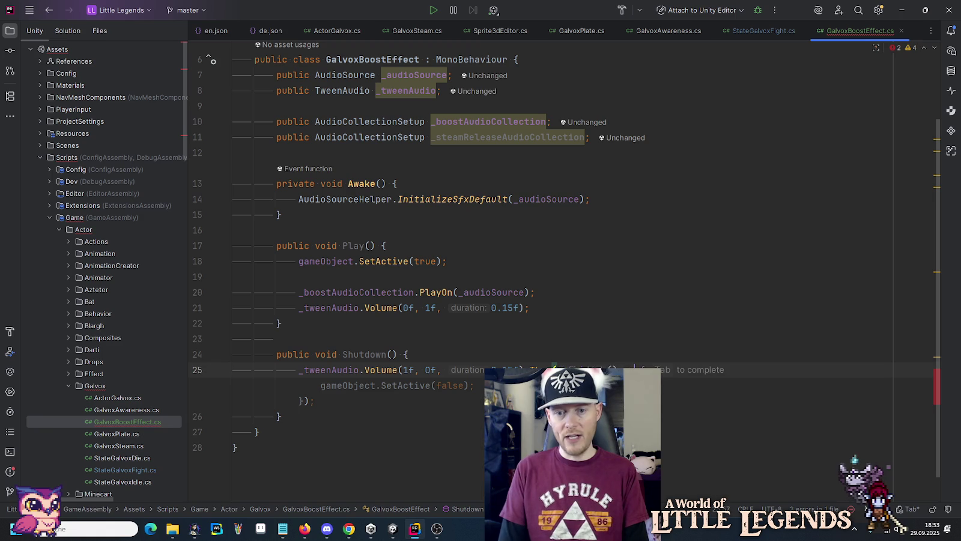
pyautogui.press('Tab')
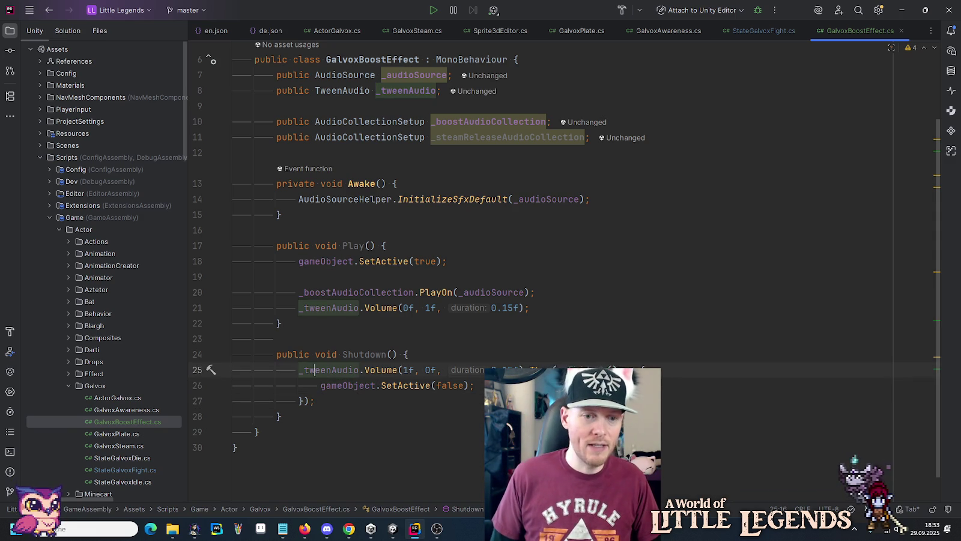
# - Call AudioLocal.Play(_steamReleaseAudioCollection, transform.position) in the callback before deactivating
pyautogui.press('Return')
pyautogui.press('Up')
pyautogui.write('AudLo')
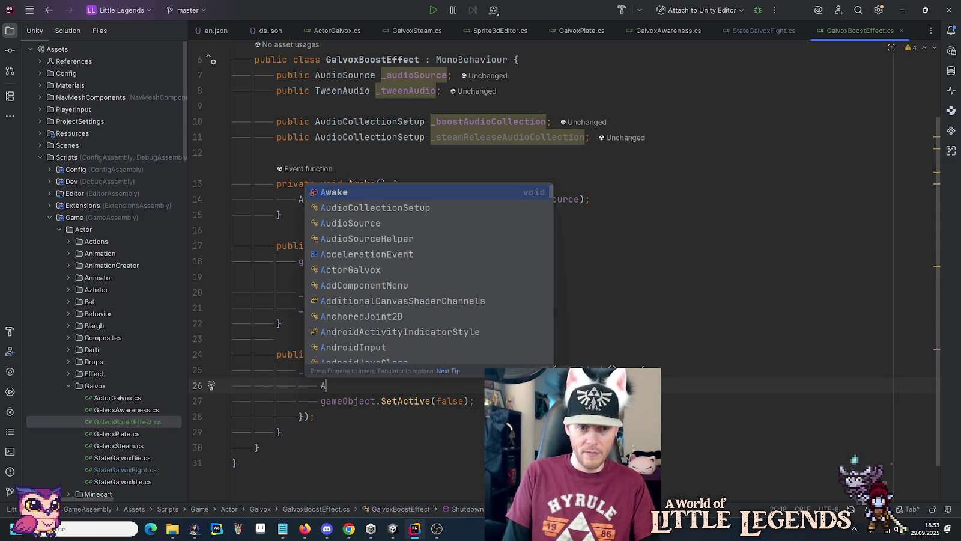
pyautogui.press('Down')
pyautogui.press('Return')
pyautogui.write('.')
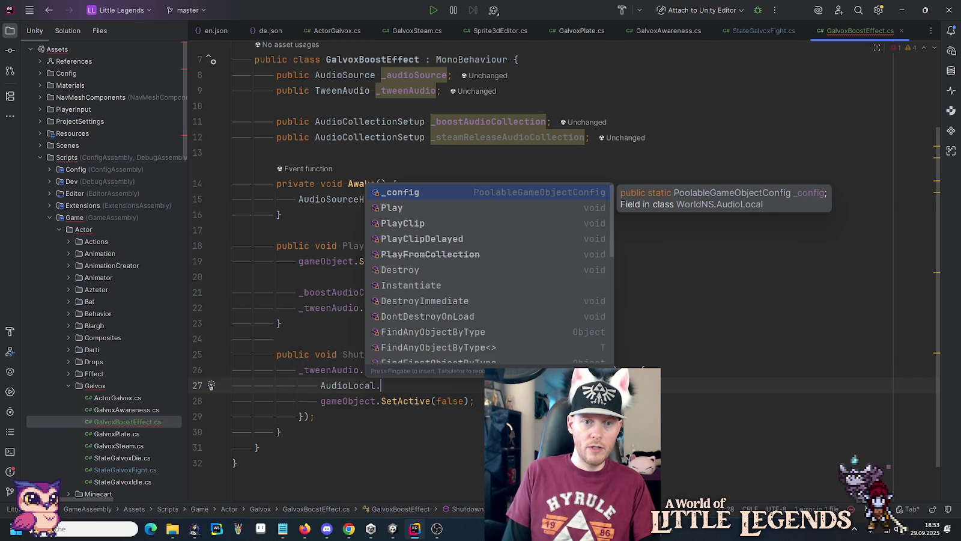
pyautogui.press('Down')
pyautogui.press('Return')
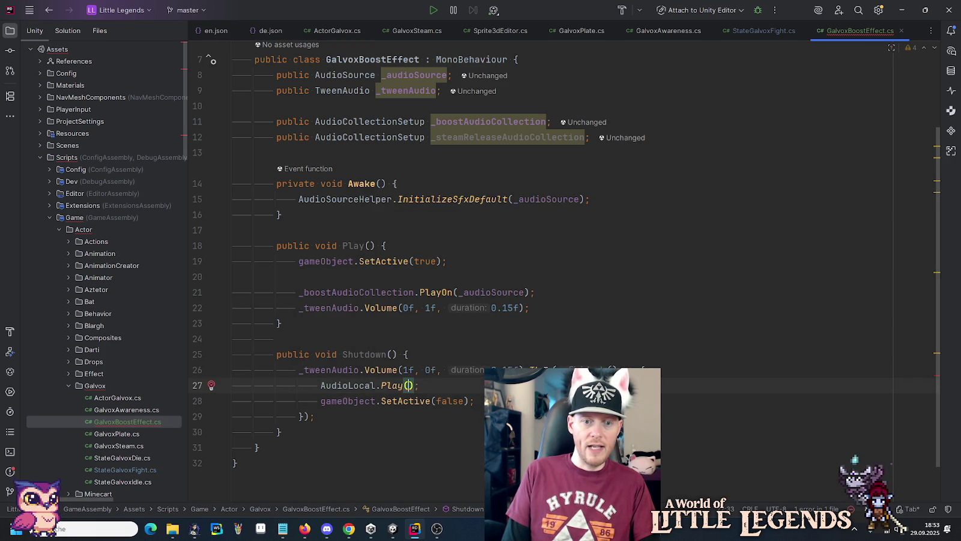
pyautogui.write('_')
pyautogui.press('Down')
pyautogui.press('Down')
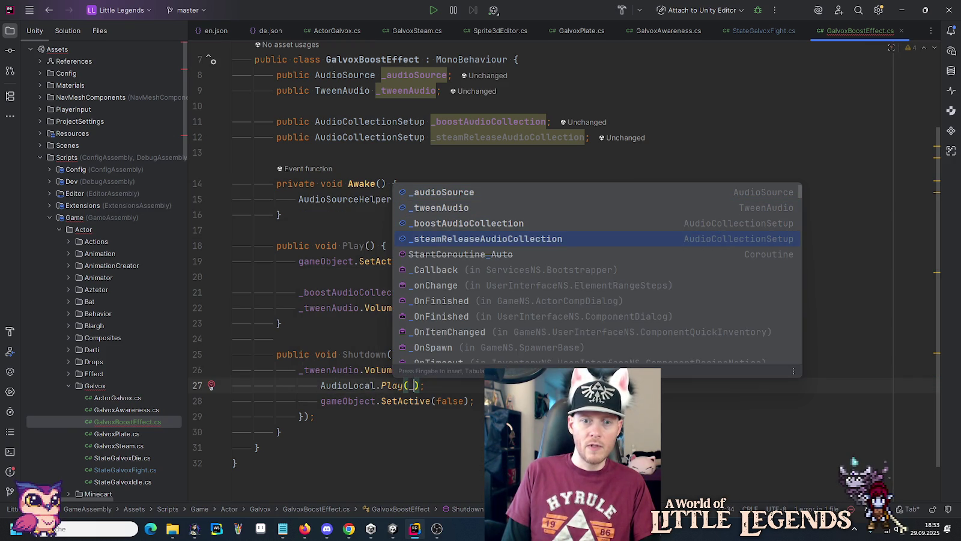
pyautogui.press('Return')
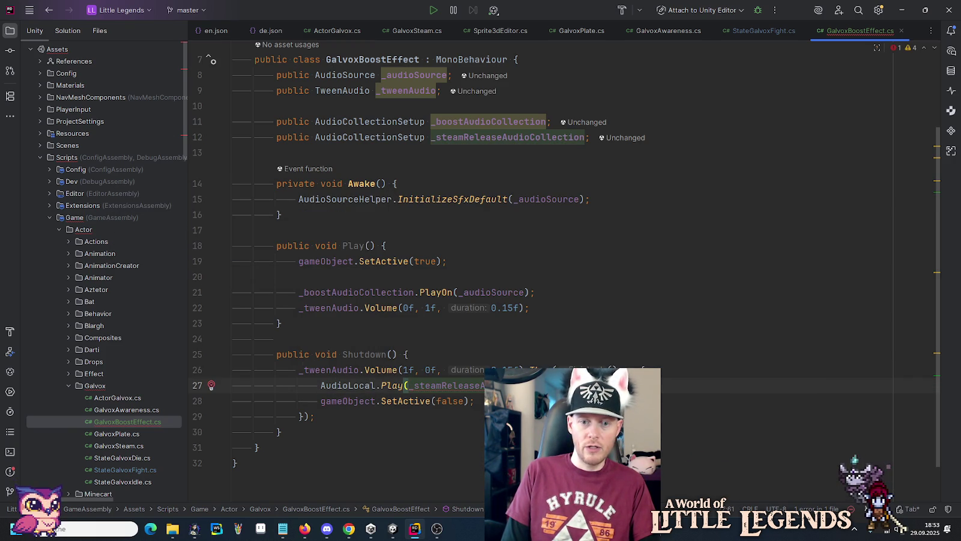
pyautogui.write(', transform.position')
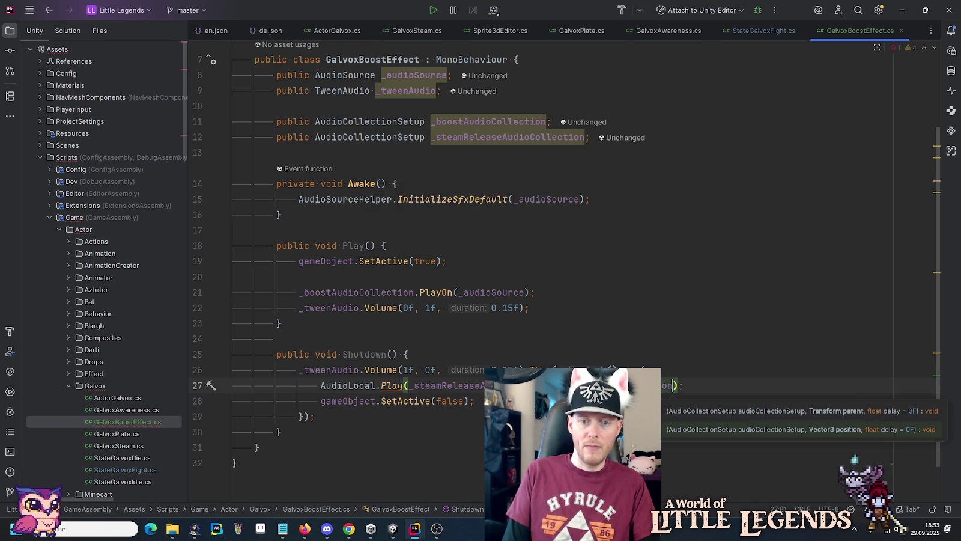
pyautogui.press('End')
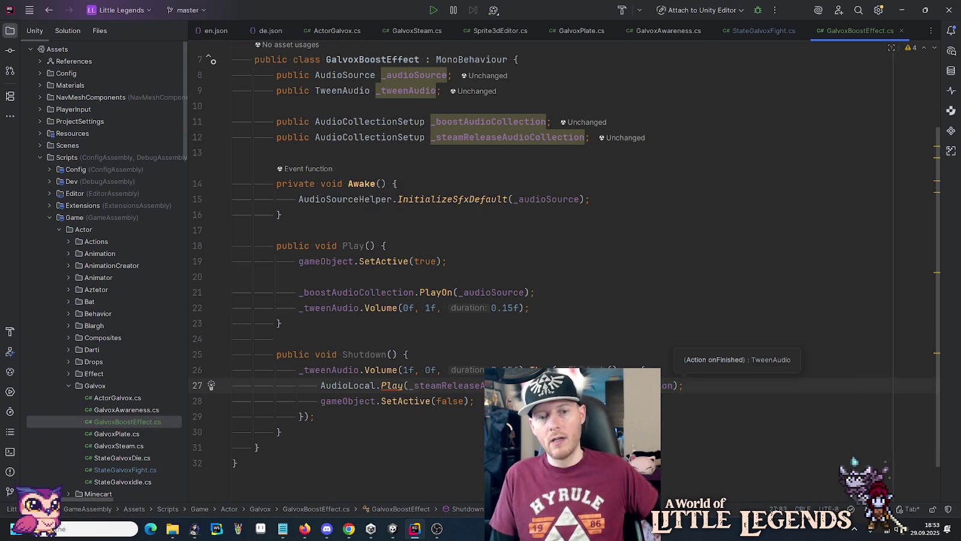
pyautogui.press('Return')
pyautogui.press('Up')
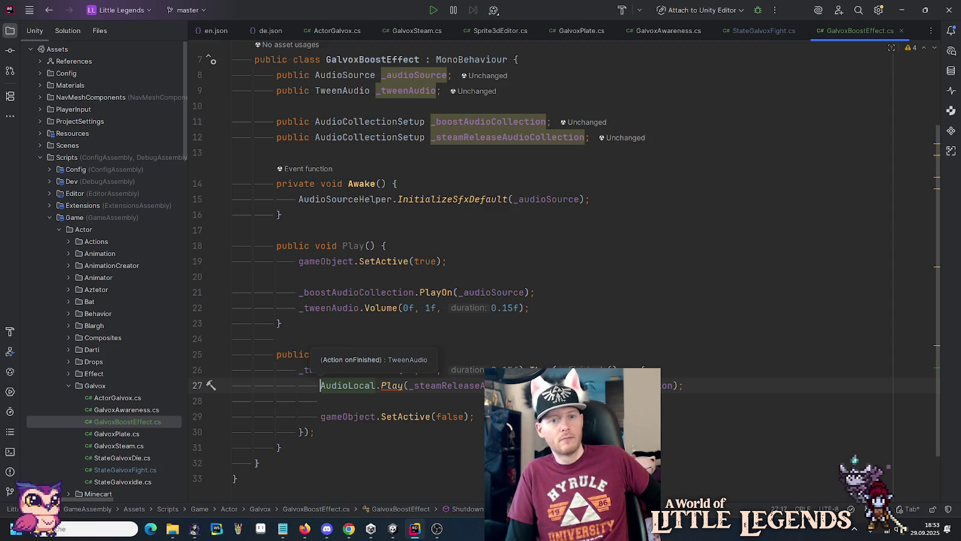
# - Scroll back up and select the GalvoxBoostEffect class name
pyautogui.click(603, 352)
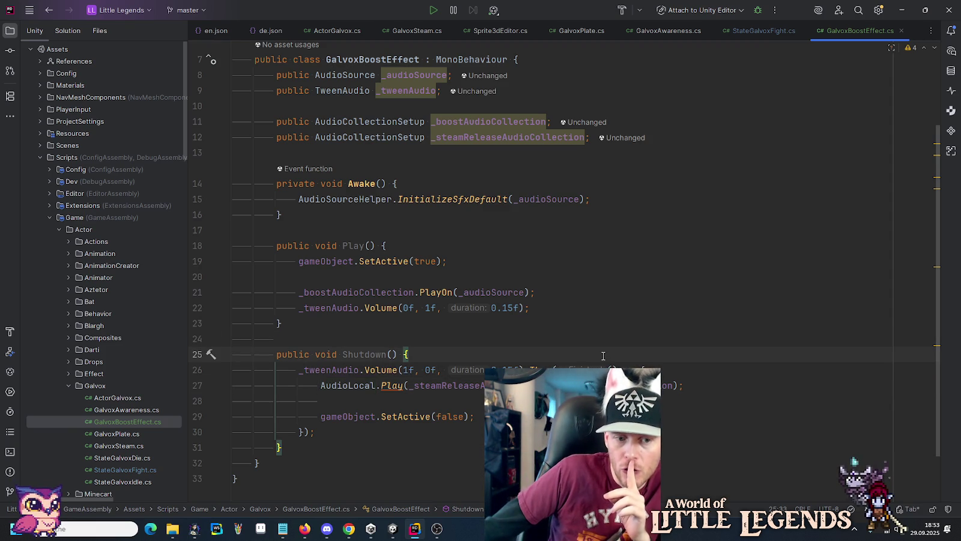
pyautogui.scroll(3, 371, 146)
pyautogui.doubleClick(353, 151)
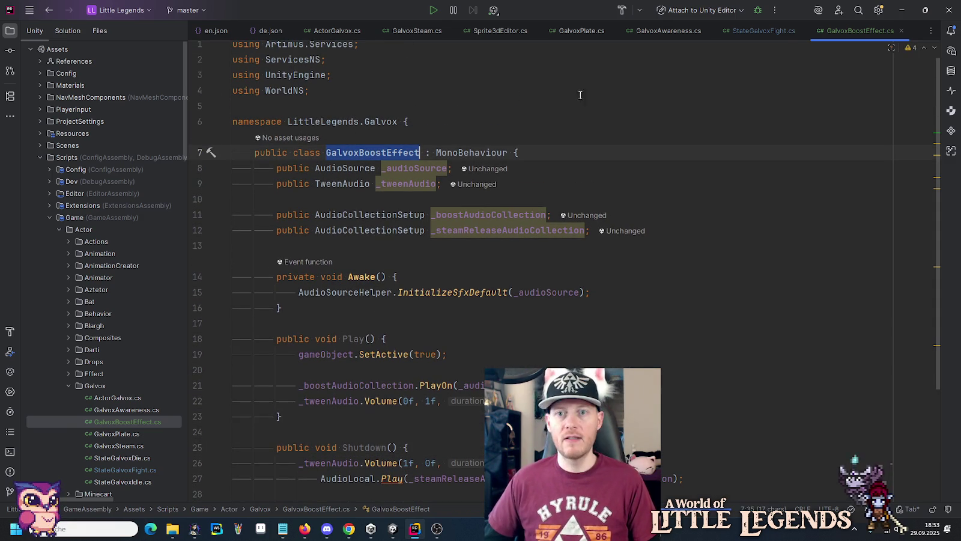
# - In StateGalvoxFight, change the pipe steam field's type from GameObject to GalvoxBoostEffect
pyautogui.click(763, 35)
pyautogui.scroll(10, 447, 133)
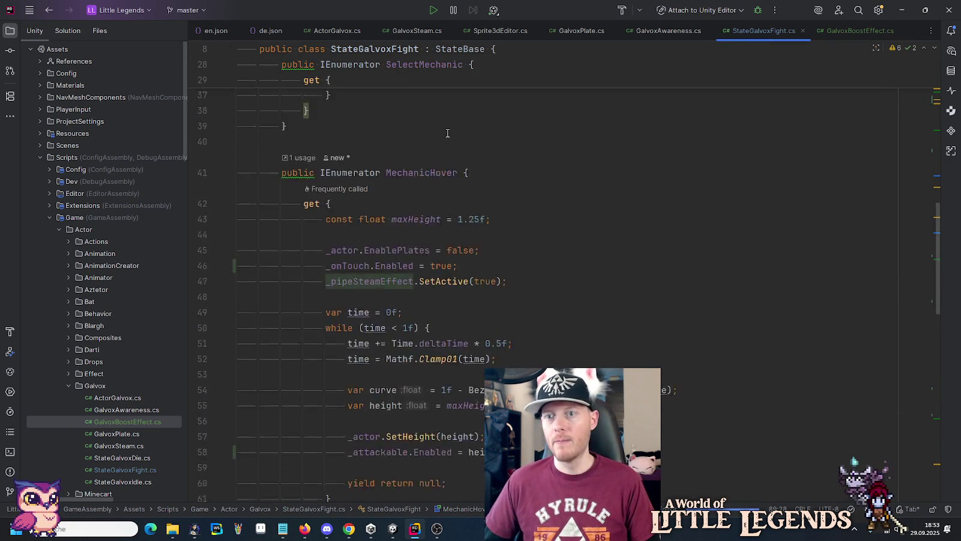
pyautogui.scroll(5, 447, 133)
pyautogui.click(435, 204)
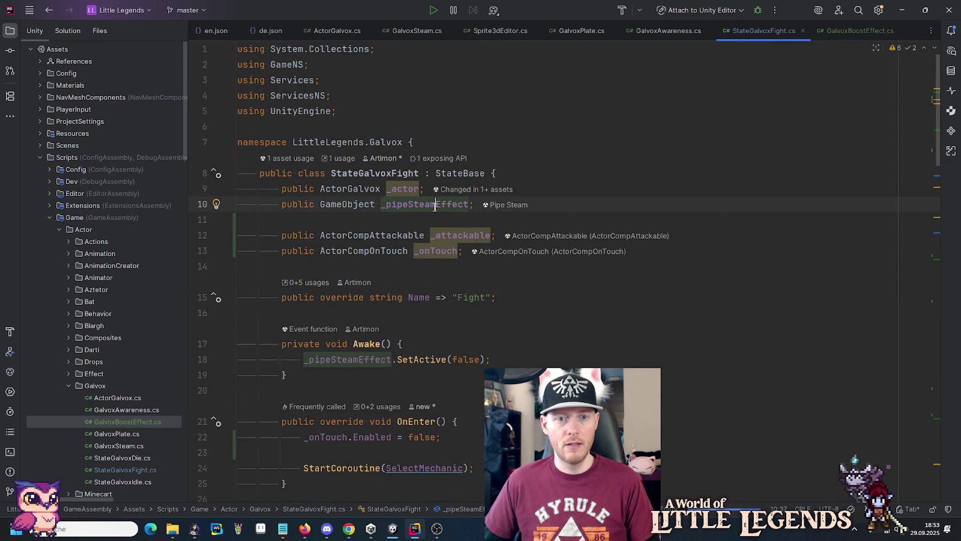
pyautogui.doubleClick(334, 206)
pyautogui.write('GalvoxBoostEffect')
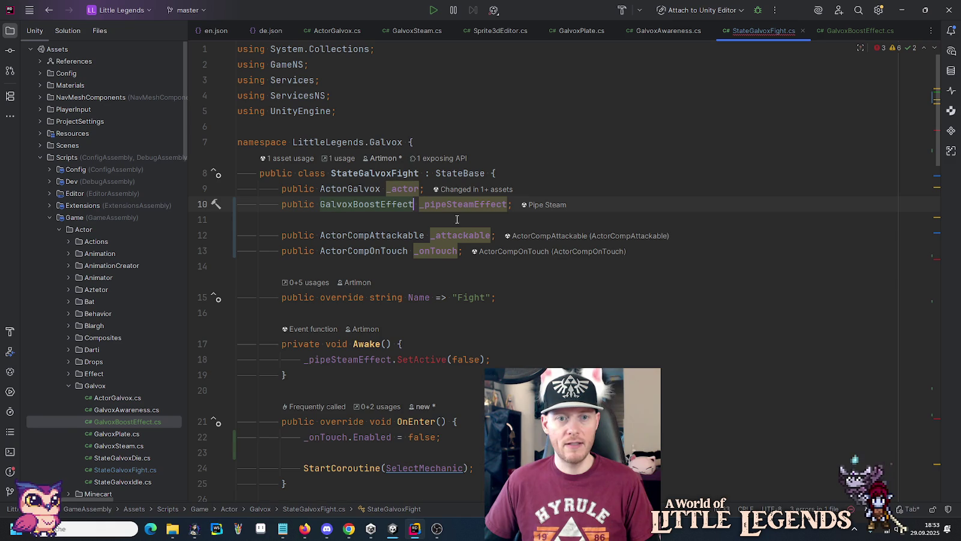
# - Rename the _pipeSteamEffect field to _boostEffect with Shift+F6
pyautogui.hotkey('shift', 'F6')
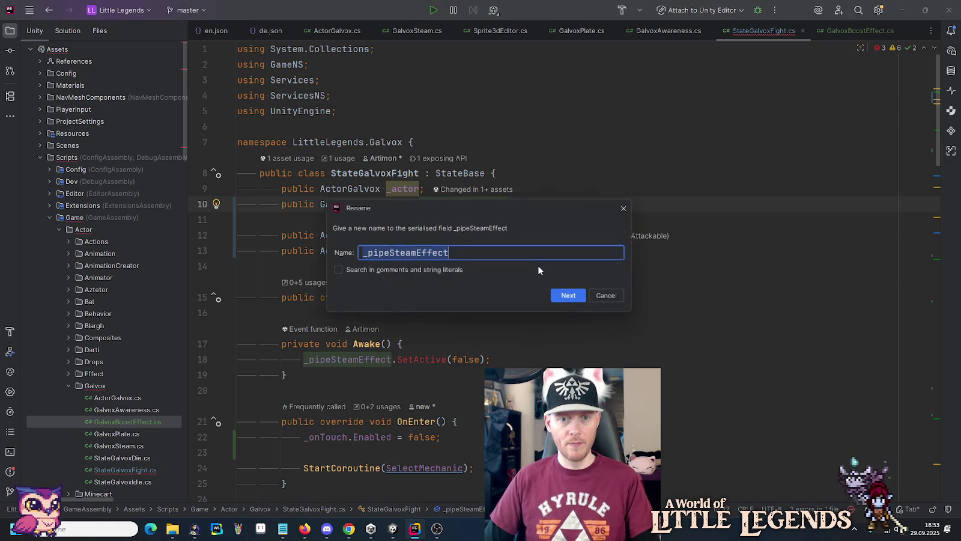
pyautogui.press('Home')
pyautogui.hotkey('shift', 'Right')
pyautogui.hotkey('shift', 'Right')
pyautogui.hotkey('shift', 'Right')
pyautogui.press('BackSpace')
pyautogui.write('bb')
pyautogui.press('BackSpace')
pyautogui.write('oost')
pyautogui.press('Return')
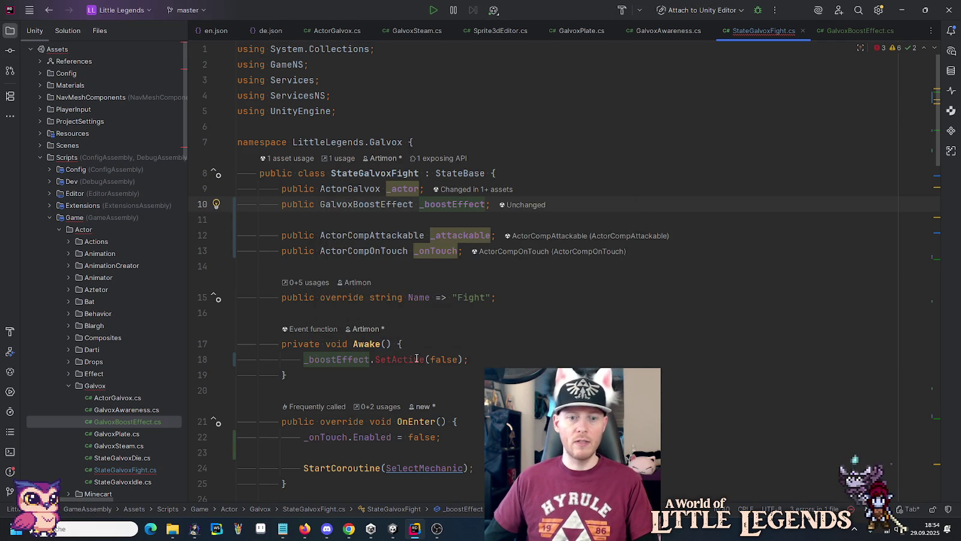
# - Cut the SetActive(false) line out of StateGalvoxFight's Awake and delete the empty Awake method
pyautogui.click(378, 360)
pyautogui.write('gameObject')
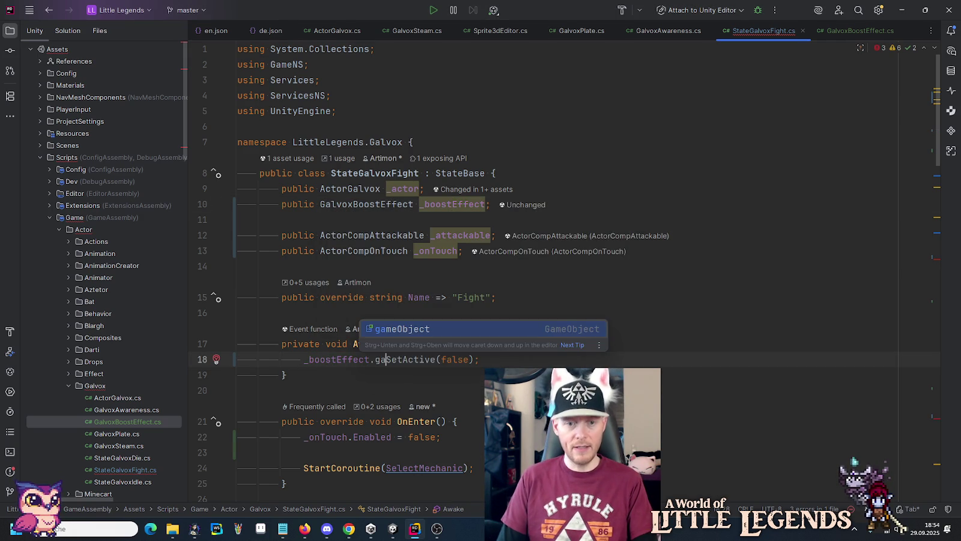
pyautogui.write('.')
pyautogui.press('Escape')
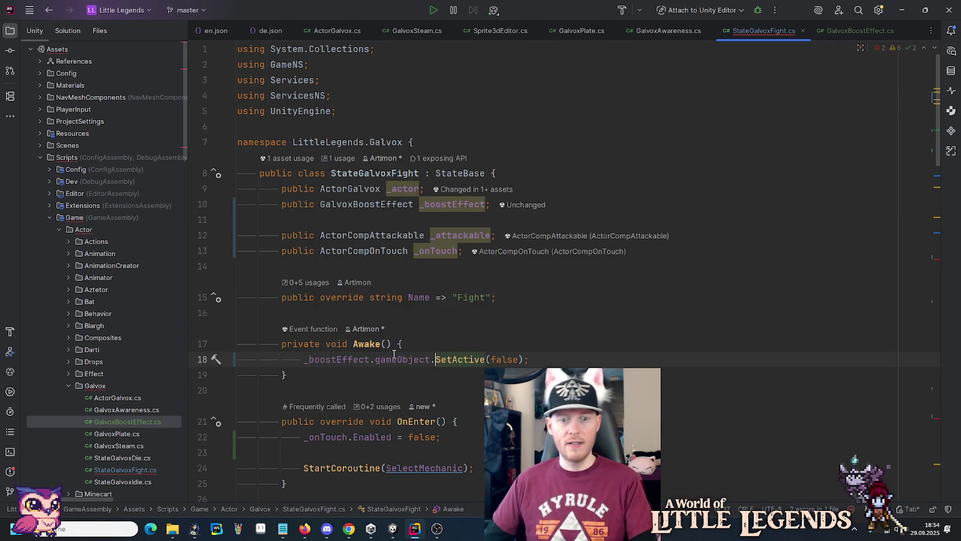
pyautogui.click(556, 346)
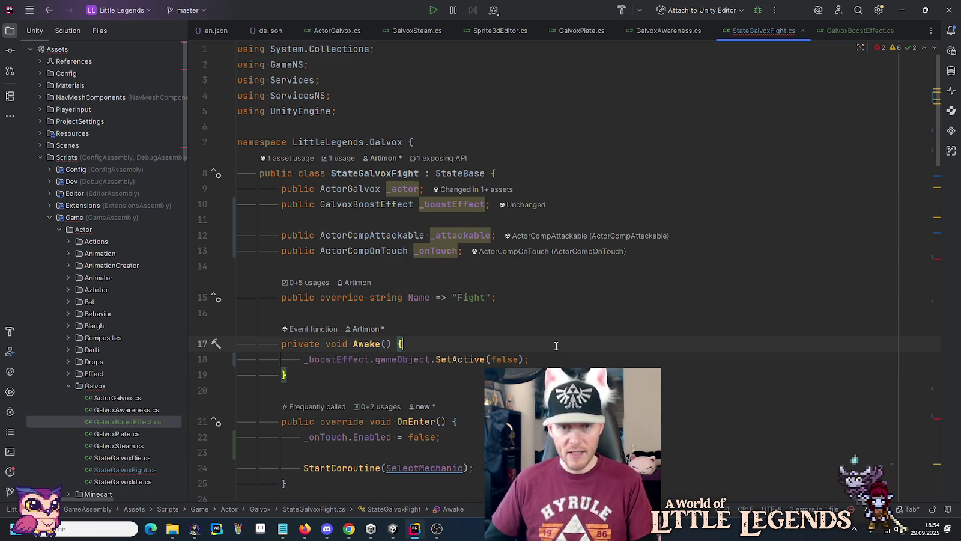
pyautogui.click(846, 31)
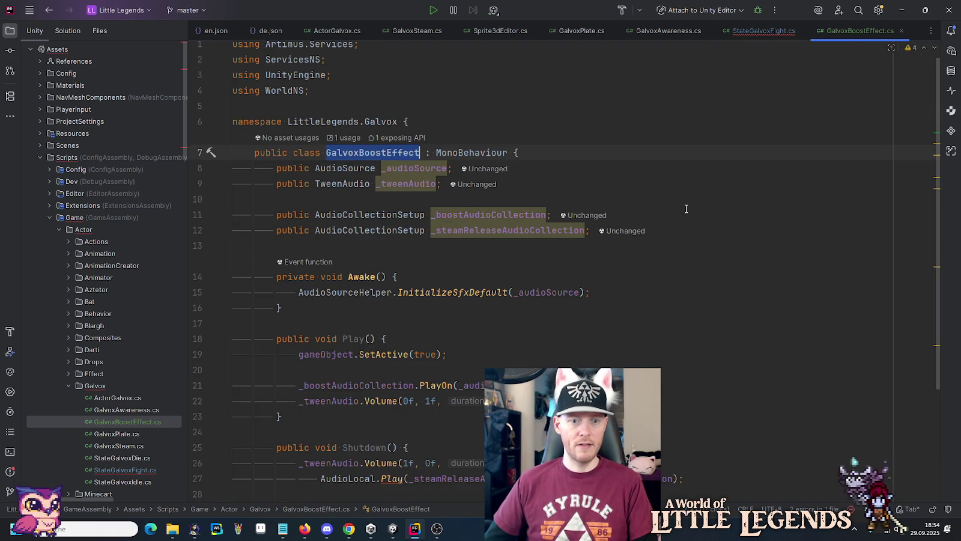
pyautogui.click(760, 30)
pyautogui.click(568, 347)
pyautogui.hotkey('shift', 'Down')
pyautogui.hotkey('ctrl', 'c')
pyautogui.press('BackSpace')
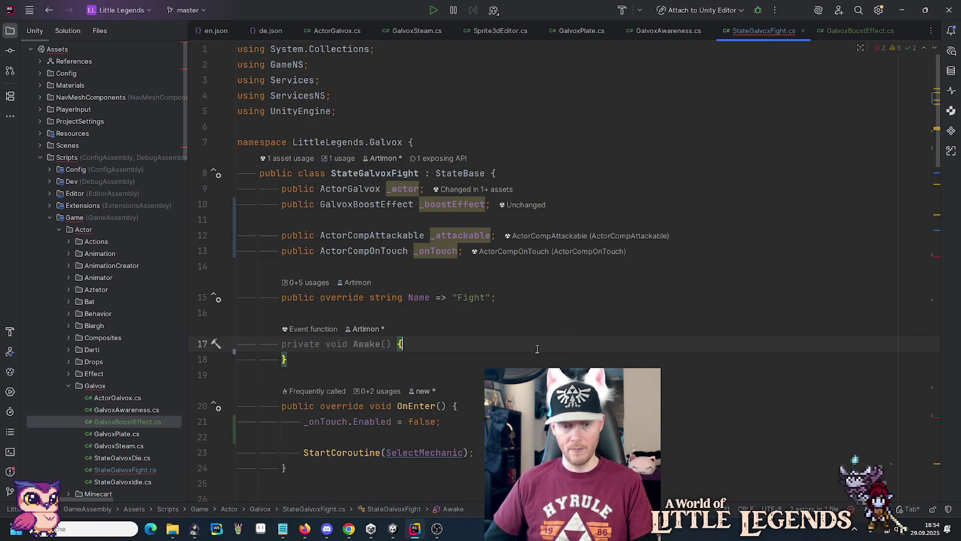
pyautogui.moveTo(363, 359); pyautogui.dragTo(361, 313)
pyautogui.press('BackSpace')
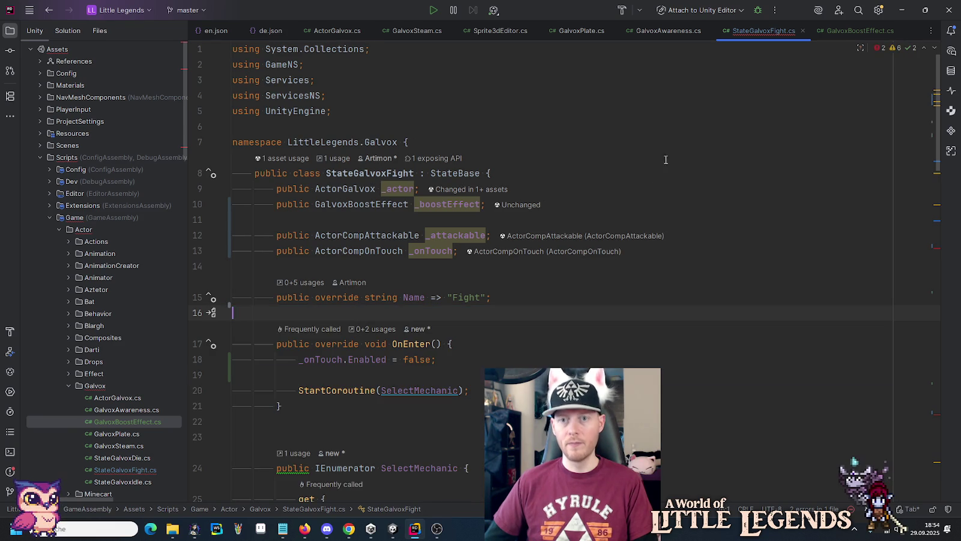
# - Paste it into GalvoxBoostEffect.Awake as gameObject.SetActive(false), dropping the _boostEffect prefix
pyautogui.click(862, 31)
pyautogui.click(663, 285)
pyautogui.press('Return')
pyautogui.hotkey('ctrl', 'v')
pyautogui.click(298, 307)
pyautogui.press('Return')
pyautogui.doubleClick(343, 323)
pyautogui.press('BackSpace')
pyautogui.press('Delete')
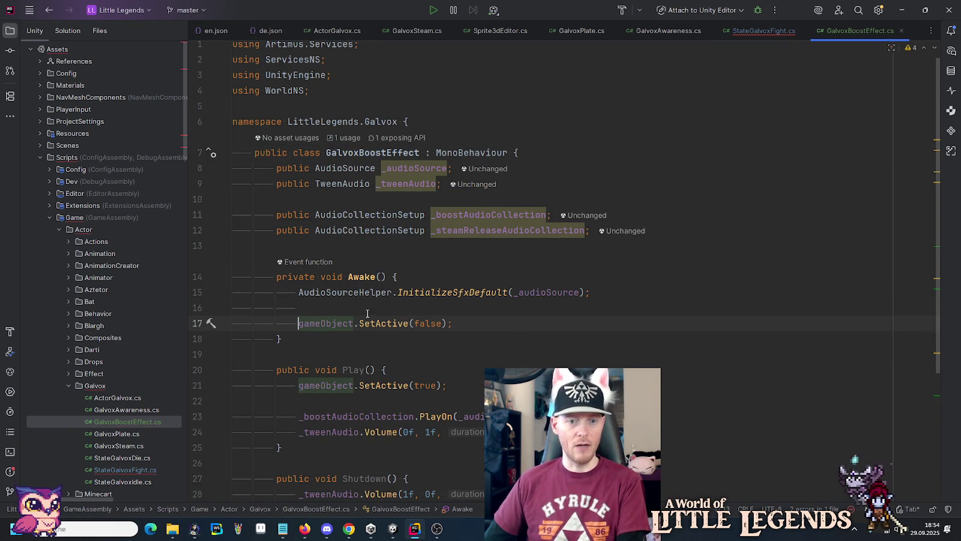
pyautogui.hotkey('ctrl', 'Tab')
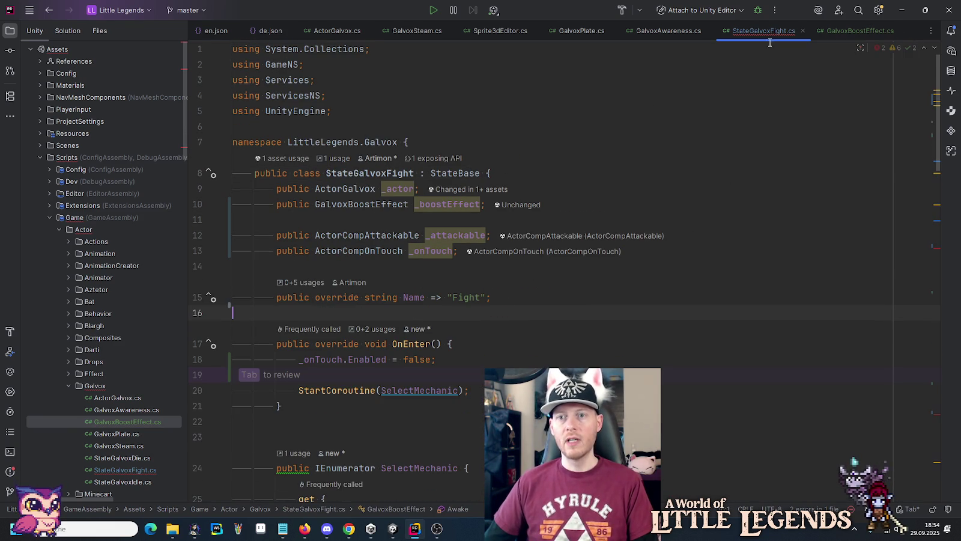
pyautogui.click(451, 204)
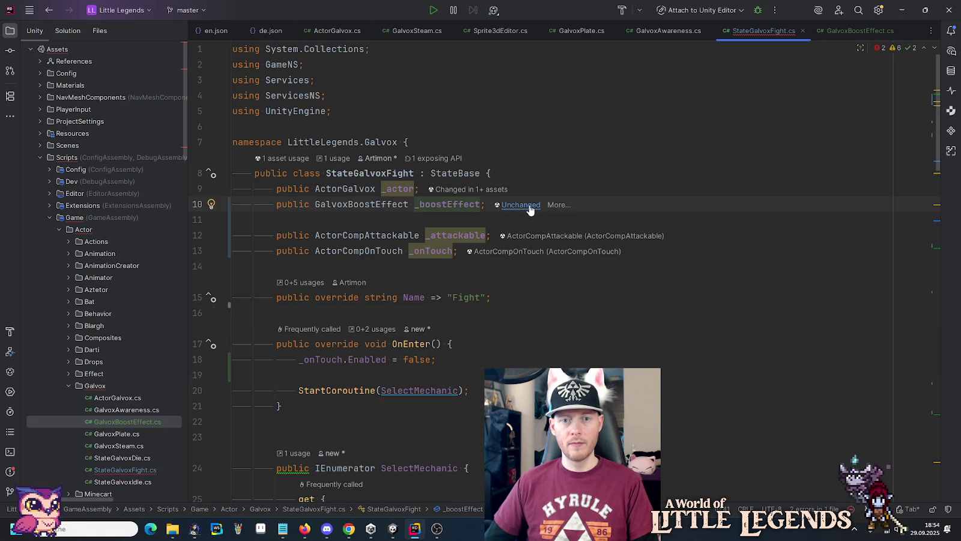
pyautogui.moveTo(935, 122)
pyautogui.mouseDown()
pyautogui.moveTo(927, 405)
pyautogui.moveTo(913, 242)
pyautogui.mouseUp()
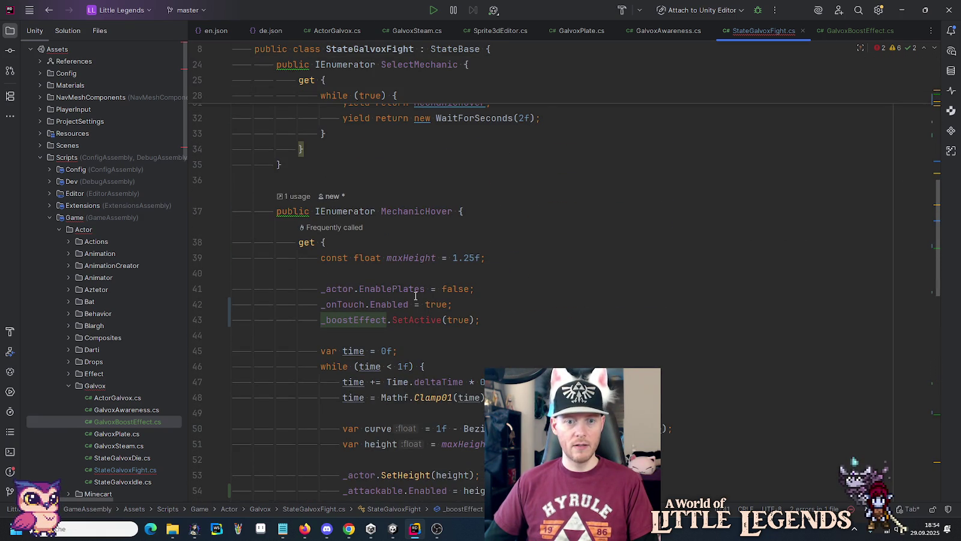
# - Replace SetActive on the boost effect line with a _boostEffect.Play() call
pyautogui.doubleClick(400, 314)
pyautogui.write('Play')
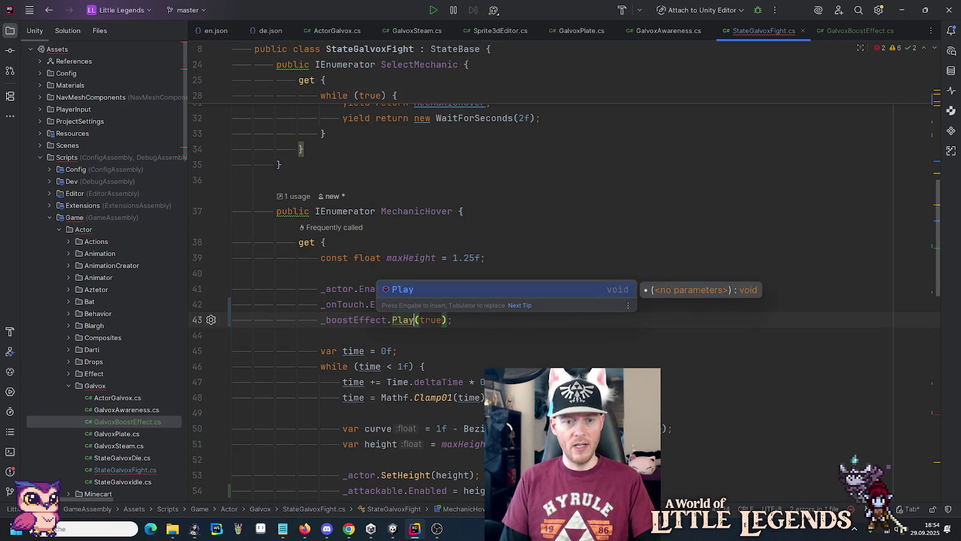
pyautogui.press('Return')
pyautogui.hotkey('ctrl', 'Delete')
pyautogui.scroll(-10, 413, 341)
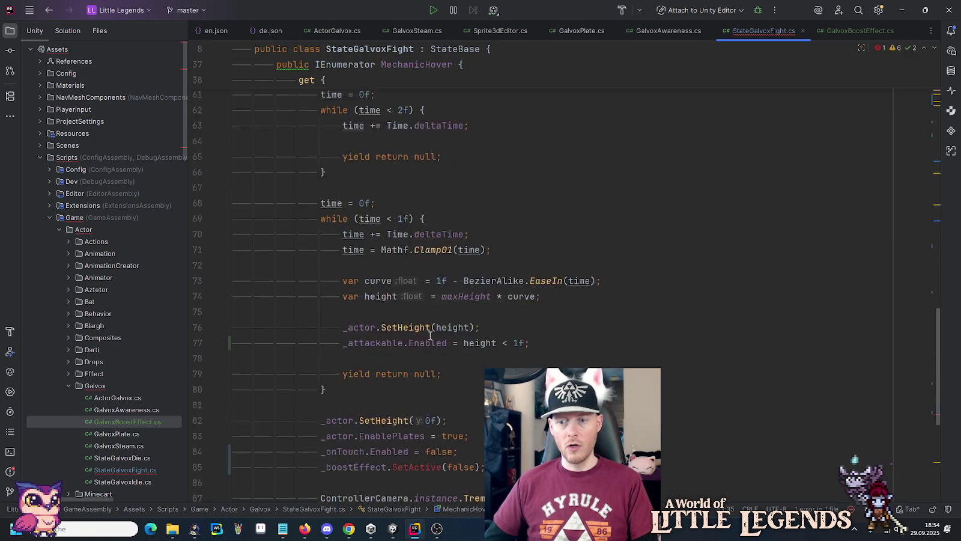
# - Change line 85's _boostEffect.SetActive(false) to _boostEffect.Shutdown(), then return to Unity
pyautogui.doubleClick(425, 273)
pyautogui.write('S')
pyautogui.press('Return')
pyautogui.hotkey('ctrl', 'Delete')
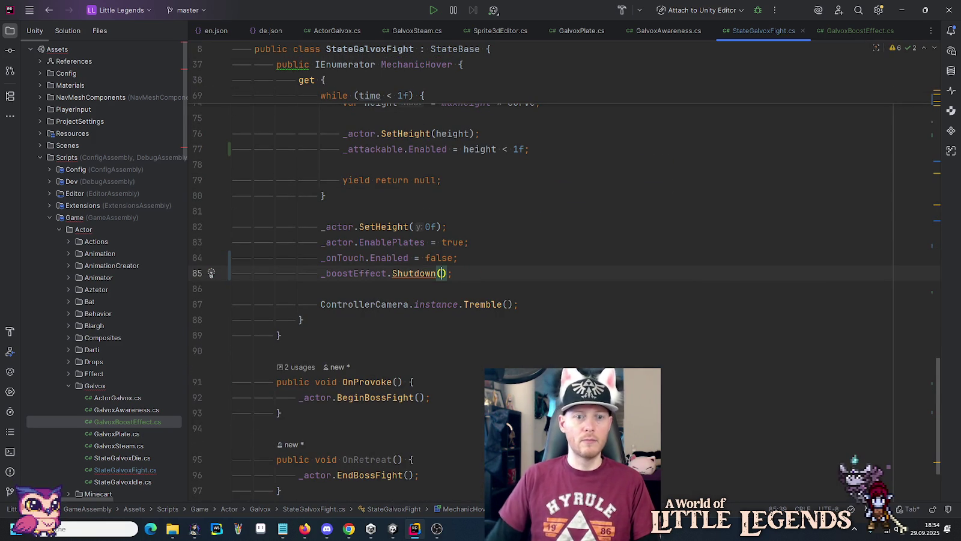
pyautogui.click(483, 199)
pyautogui.scroll(4, 541, 318)
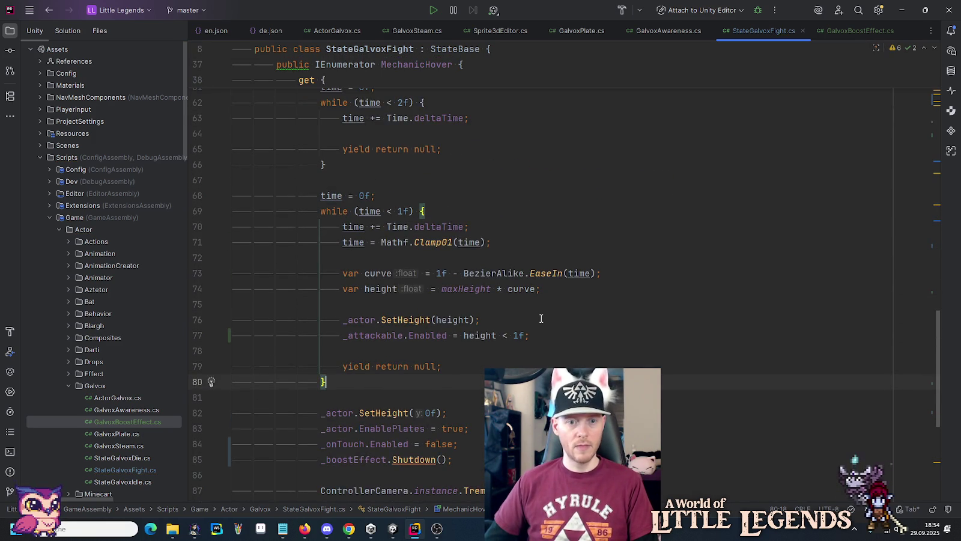
pyautogui.click(409, 460)
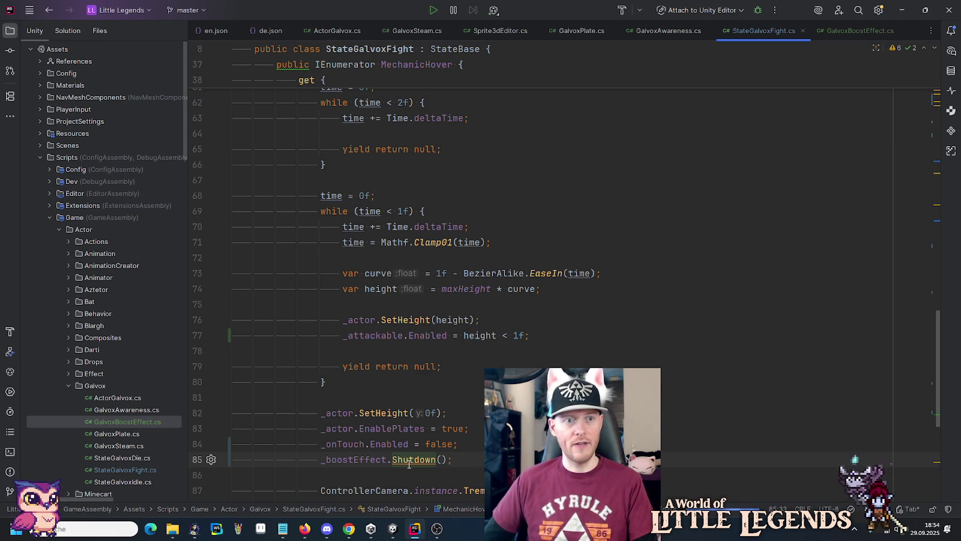
pyautogui.click(383, 520)
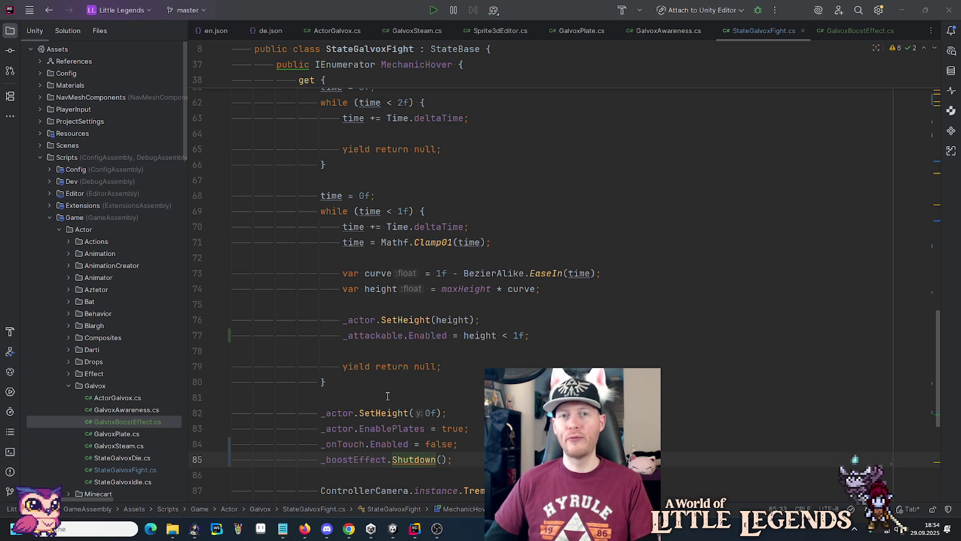
pyautogui.hotkey('alt', 'Tab')
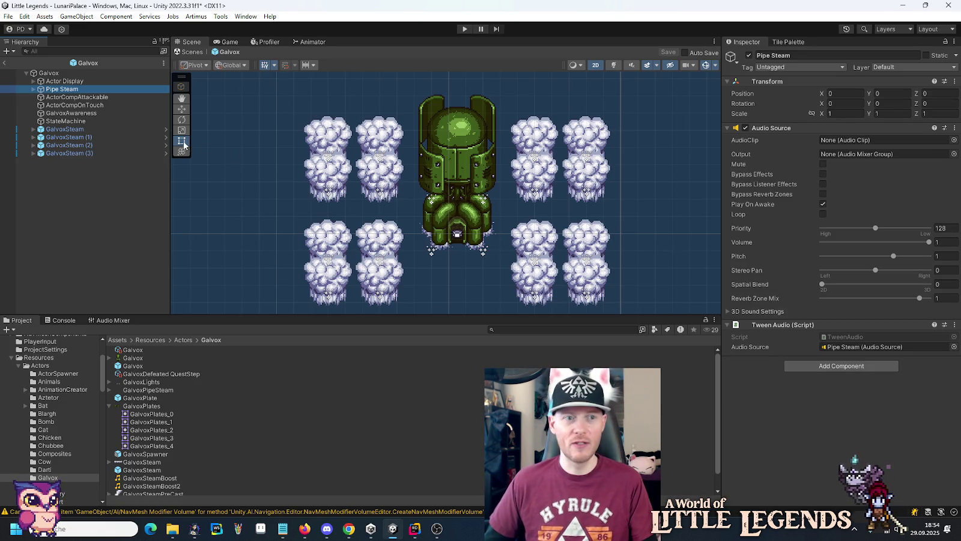
# - Rename the Pipe Steam object to GalvoxBoost Effect in the Hierarchy
pyautogui.click(76, 90)
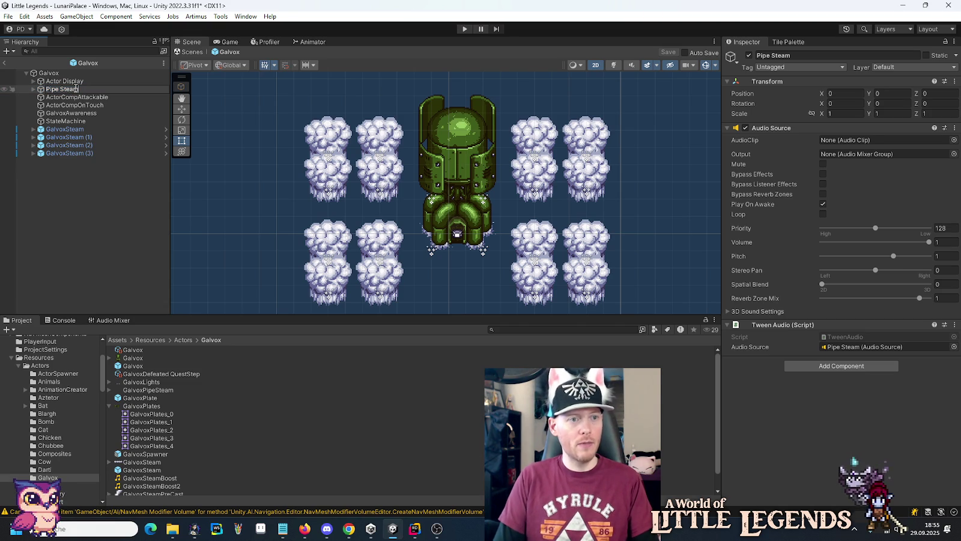
pyautogui.write('Boo')
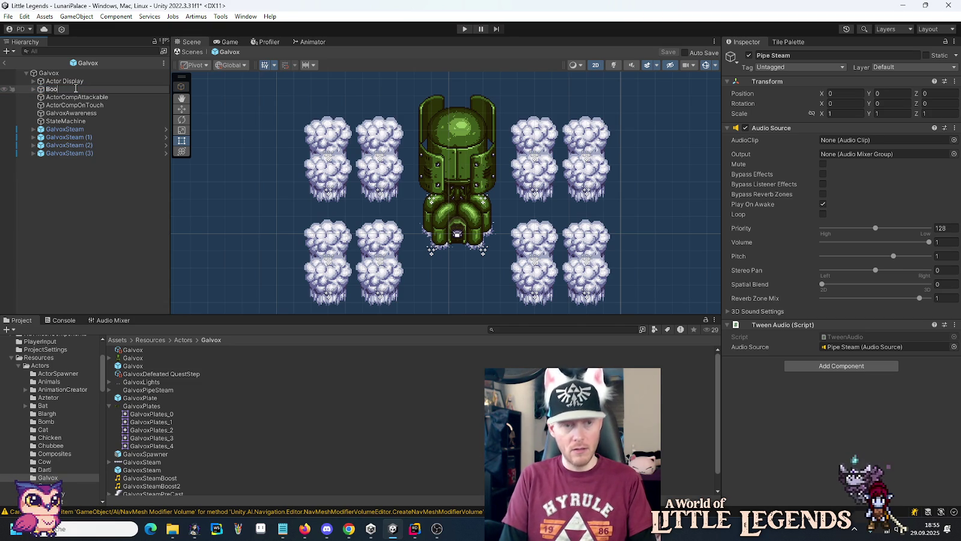
pyautogui.write('Ga')
pyautogui.write('xBoos')
pyautogui.write('fect')
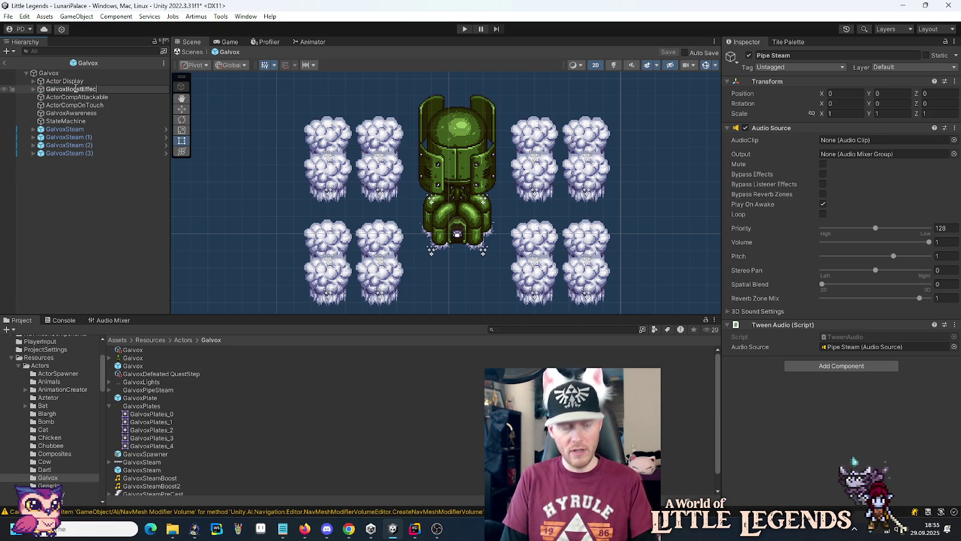
pyautogui.press('Left')
pyautogui.press('Left')
pyautogui.press('Left')
pyautogui.press('Return')
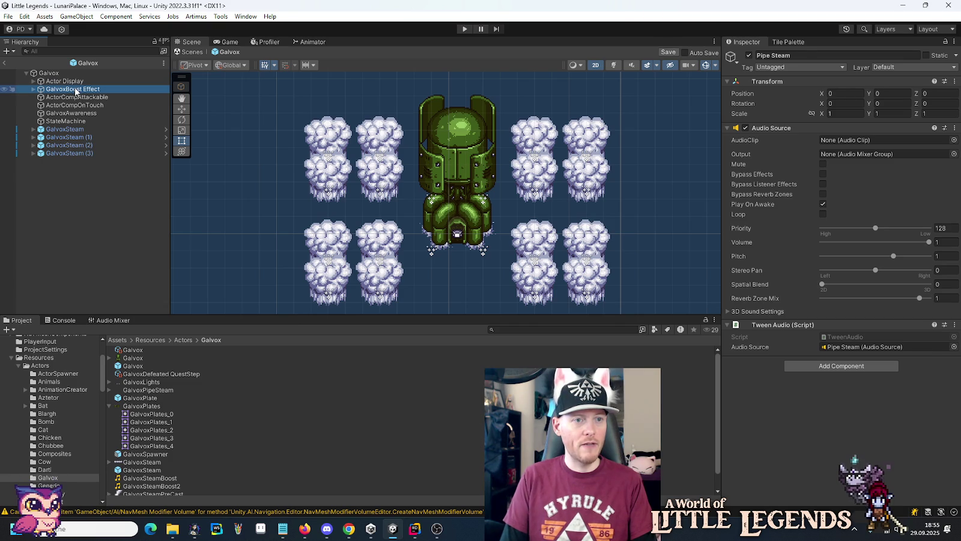
# - Add a Galvox Boost Effect component and assign the object's Tween Audio and Audio Source to it
pyautogui.click(825, 366)
pyautogui.write('boo')
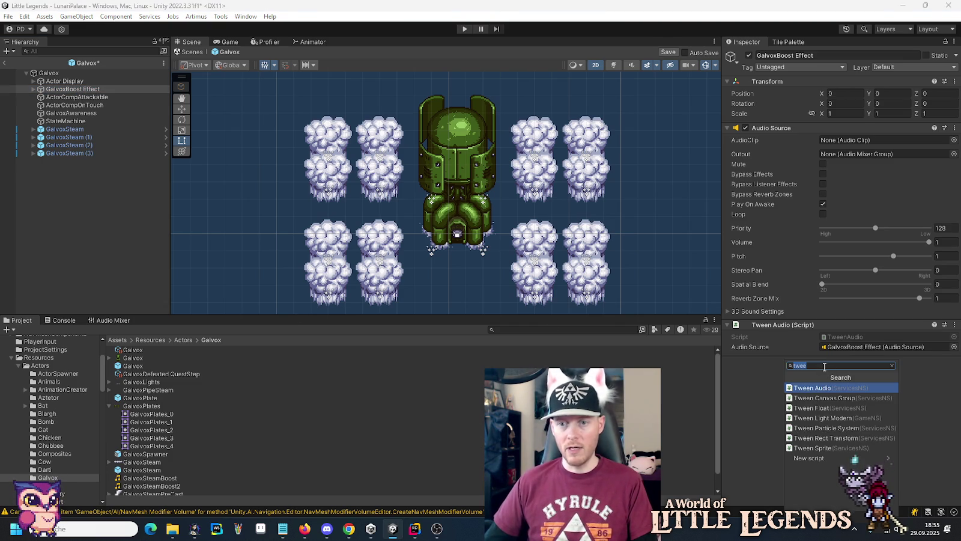
pyautogui.write('st')
pyautogui.press('Return')
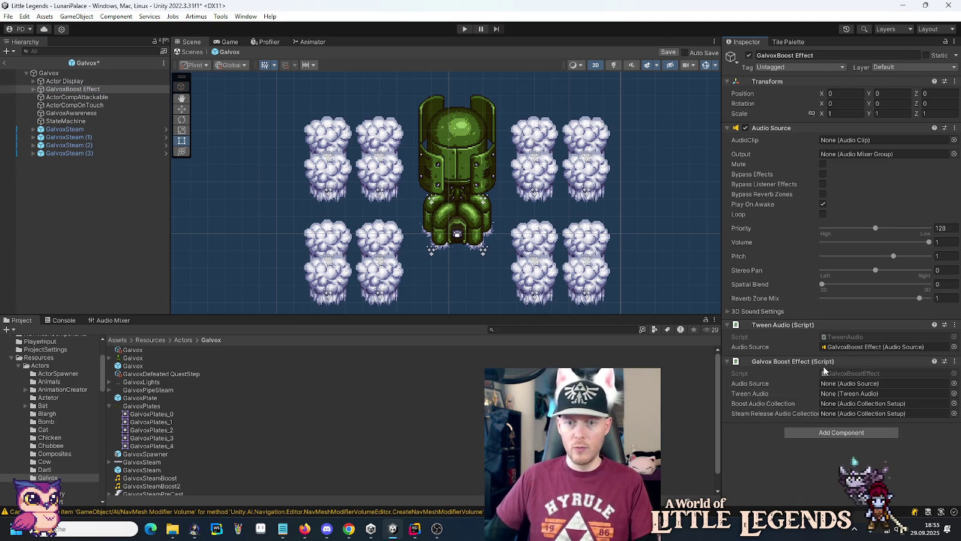
pyautogui.moveTo(774, 362); pyautogui.dragTo(780, 320)
pyautogui.moveTo(792, 391)
pyautogui.mouseDown()
pyautogui.moveTo(830, 346)
pyautogui.moveTo(841, 358)
pyautogui.mouseUp()
pyautogui.moveTo(744, 127)
pyautogui.mouseDown()
pyautogui.moveTo(781, 270)
pyautogui.moveTo(853, 346)
pyautogui.mouseUp()
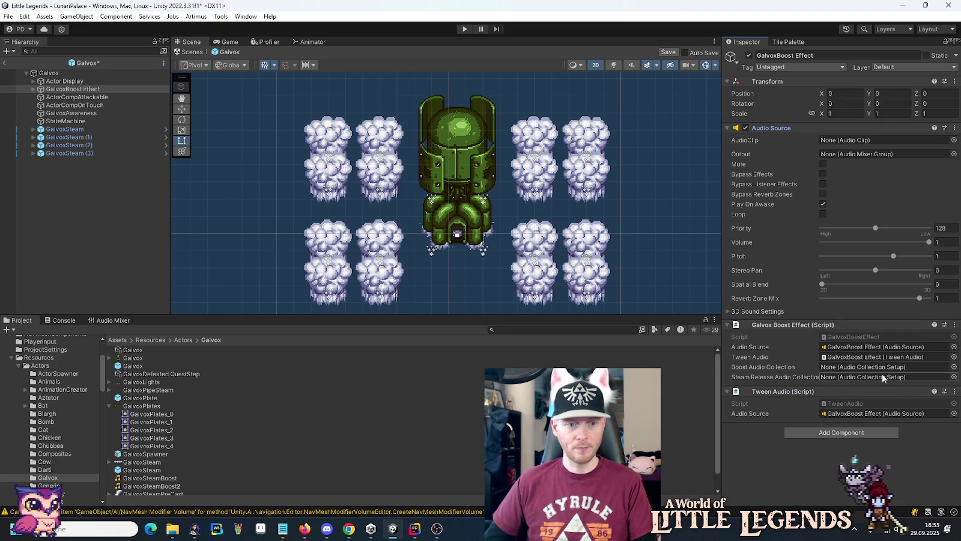
# - Set the Steam Release Audio Collection field to SteamRelease AudioCollection
pyautogui.click(109, 406)
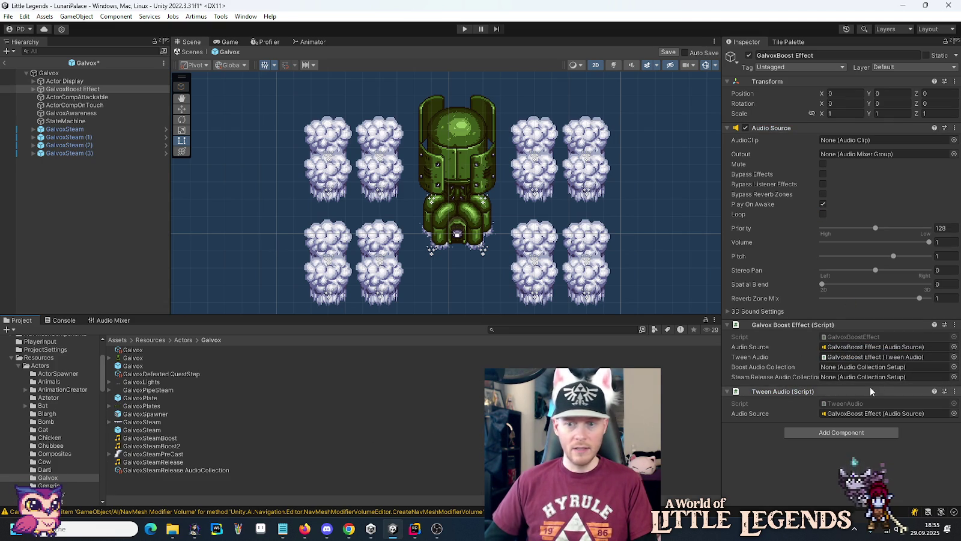
pyautogui.click(953, 377)
pyautogui.write('stea')
pyautogui.doubleClick(480, 246)
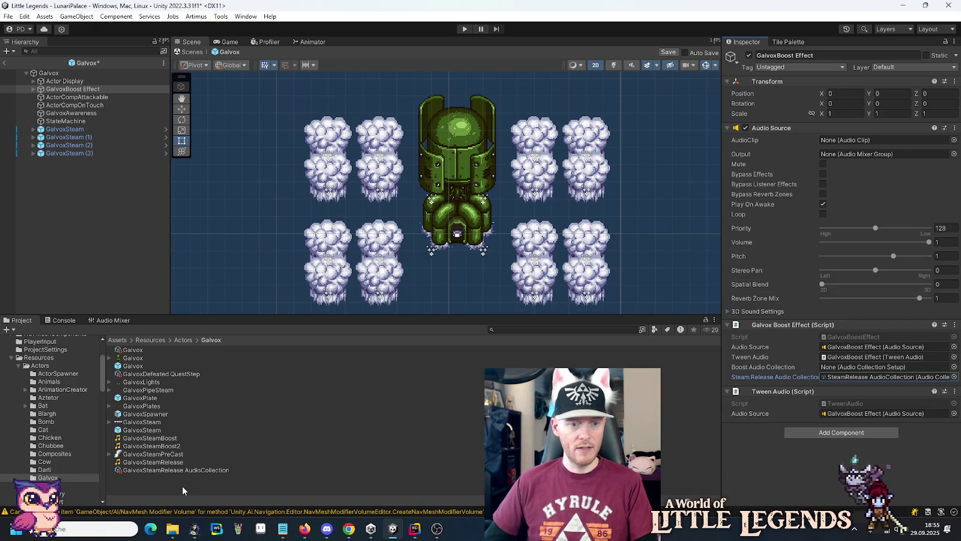
# - Create a GalvoxBoost AudioCollection asset containing the GalvoxSteamBoost clip
pyautogui.rightClick(182, 487)
pyautogui.moveTo(223, 193)
pyautogui.moveTo(420, 24)
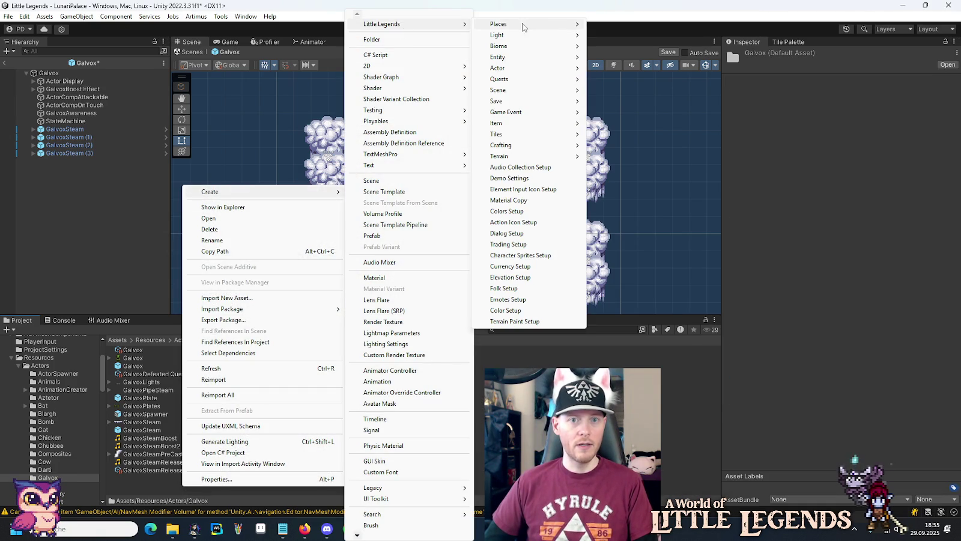
pyautogui.click(534, 167)
pyautogui.press('Home')
pyautogui.write('Galvox')
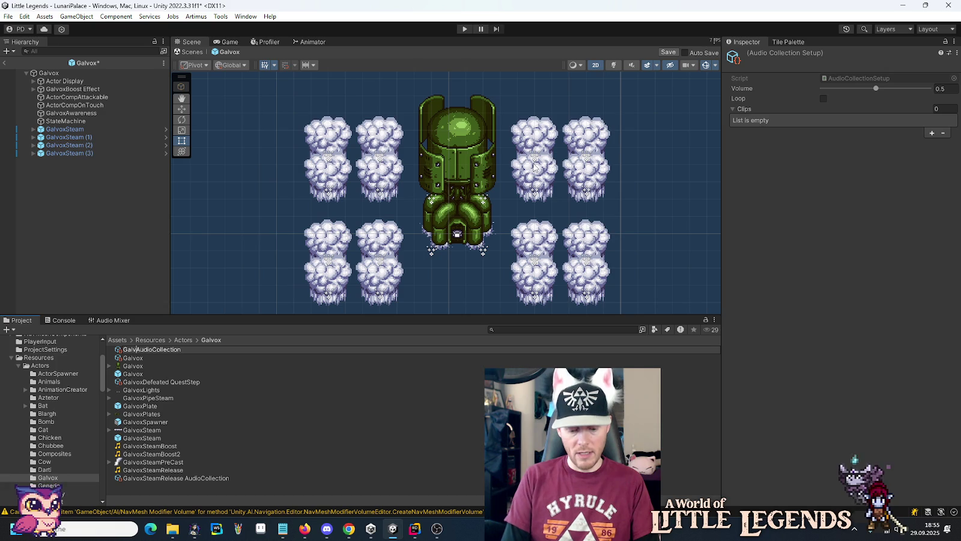
pyautogui.write('Boost')
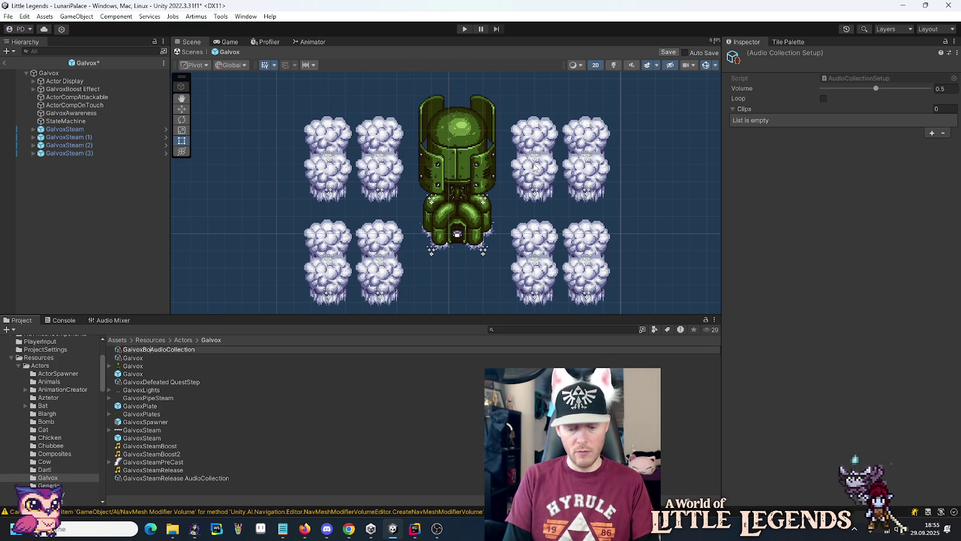
pyautogui.press('Return')
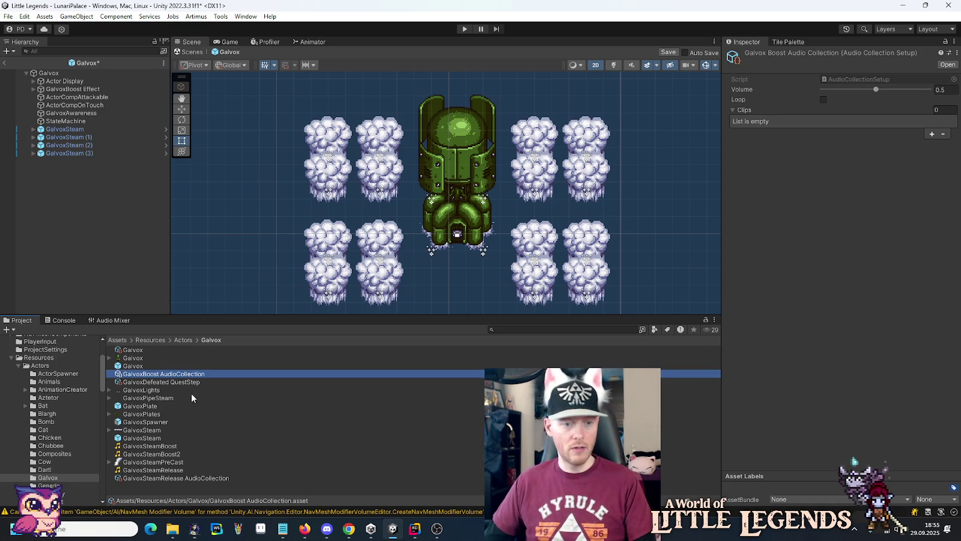
pyautogui.moveTo(153, 447)
pyautogui.mouseDown()
pyautogui.moveTo(815, 144)
pyautogui.moveTo(781, 117)
pyautogui.mouseUp()
# - Assign it as GalvoxBoost Effect's Boost Audio Collection, link the effect to StateGalvoxFight, and save the prefab
pyautogui.click(69, 89)
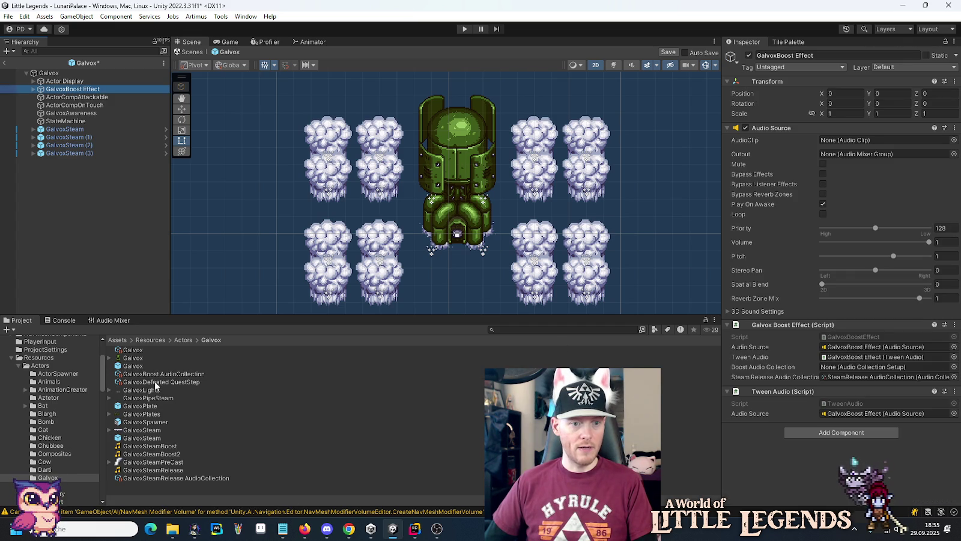
pyautogui.moveTo(155, 375)
pyautogui.mouseDown()
pyautogui.moveTo(830, 357)
pyautogui.moveTo(856, 369)
pyautogui.mouseUp()
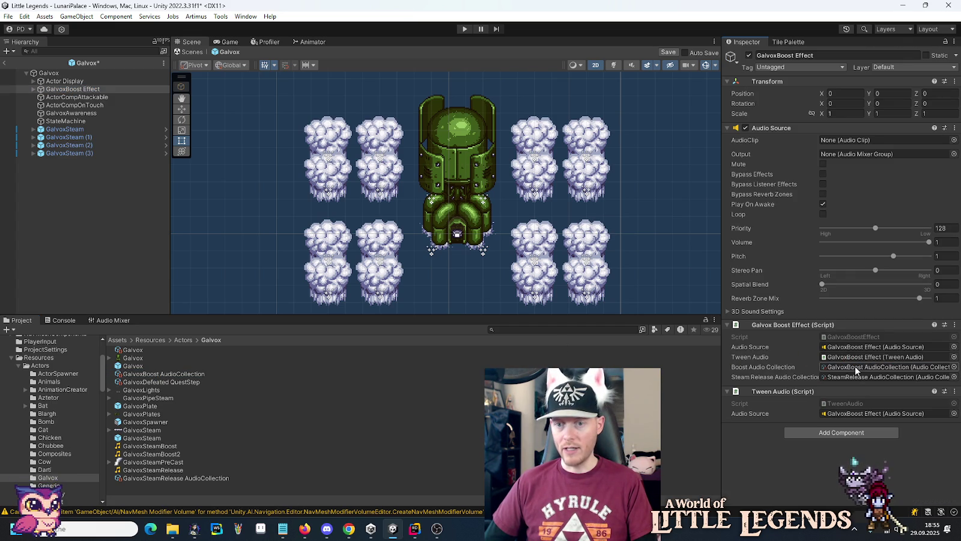
pyautogui.click(65, 121)
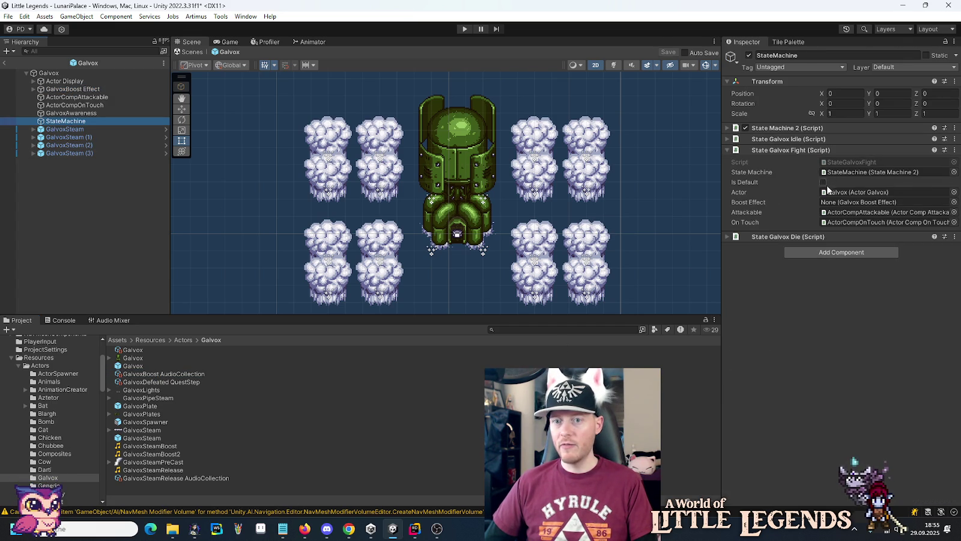
pyautogui.moveTo(90, 89)
pyautogui.mouseDown()
pyautogui.moveTo(713, 193)
pyautogui.moveTo(877, 204)
pyautogui.mouseUp()
pyautogui.hotkey('ctrl', 's')
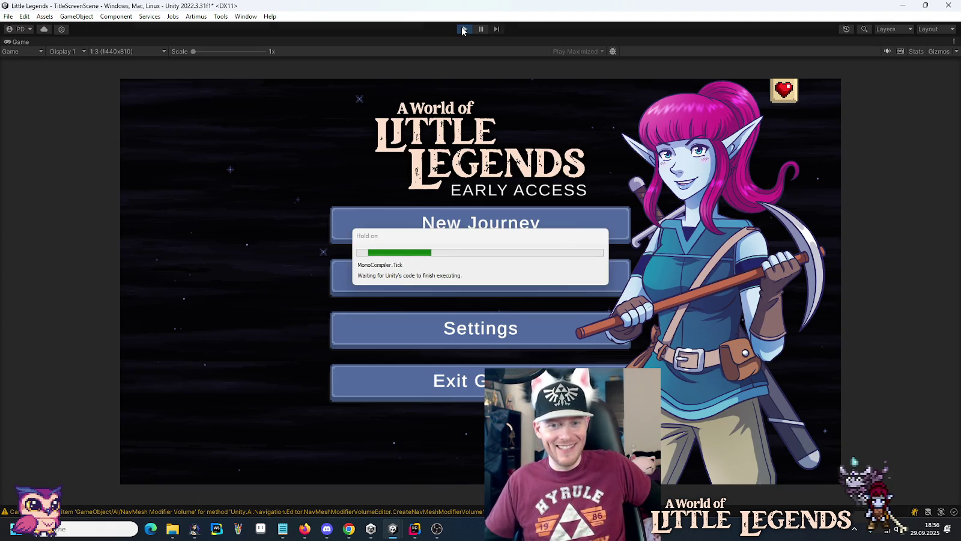
# - Load the first save slot, walk up to the Galvox boss, then stop play mode
pyautogui.click(507, 288)
pyautogui.click(392, 242)
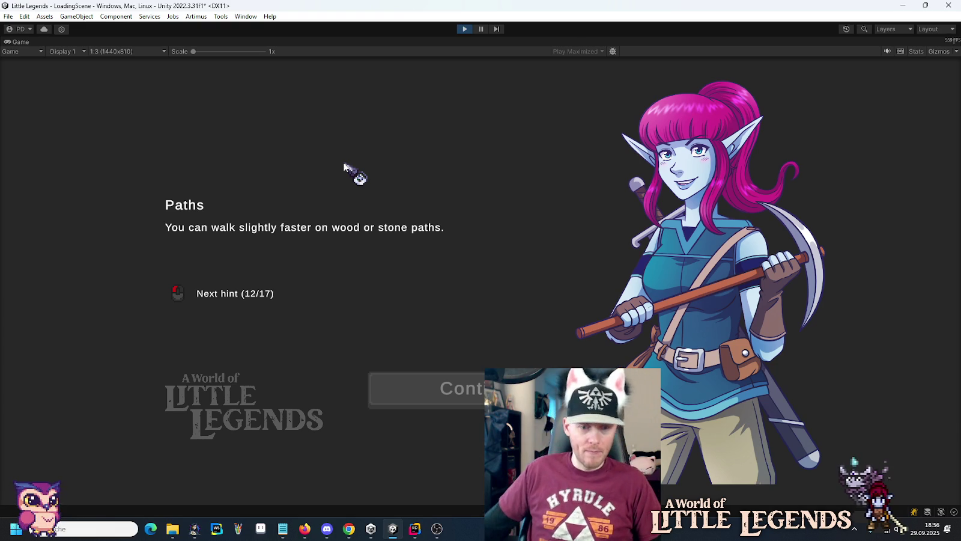
pyautogui.click(481, 397)
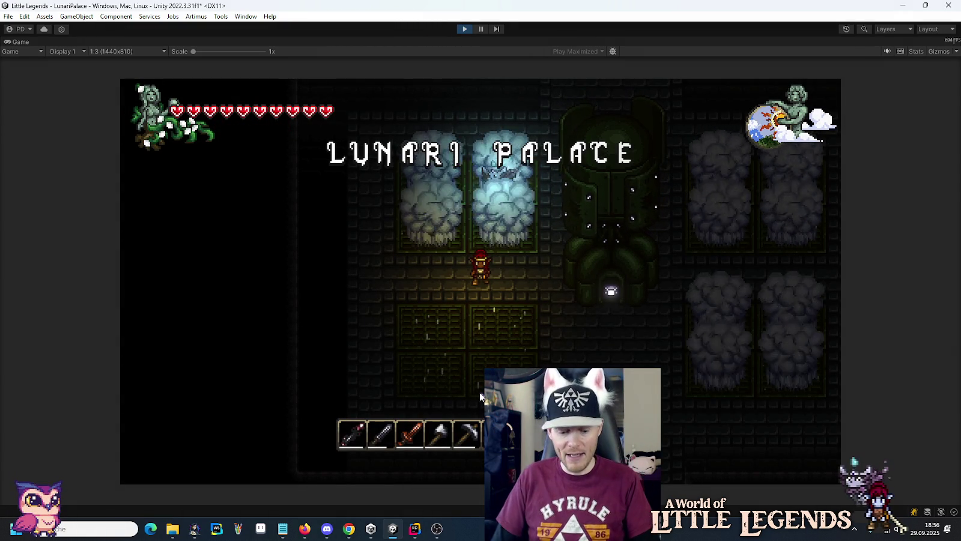
pyautogui.press('w')
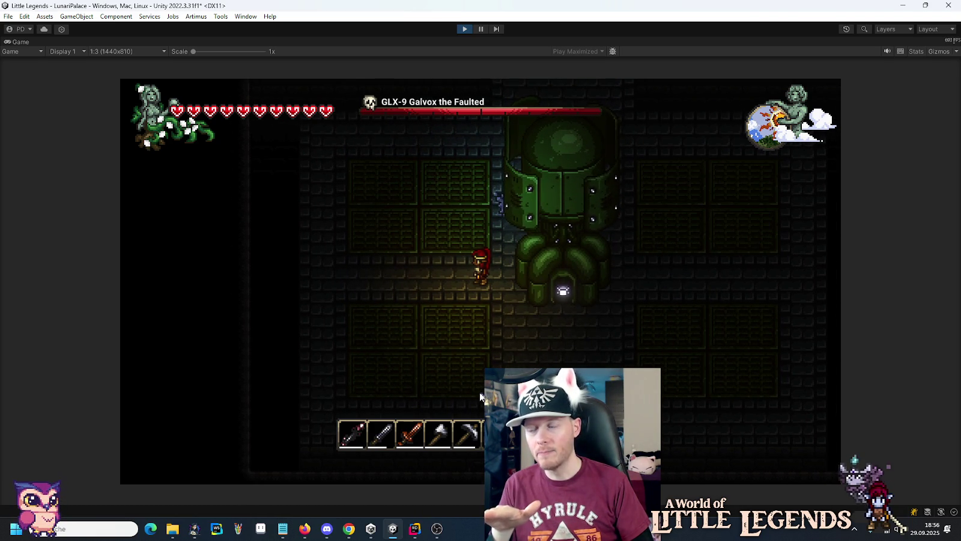
pyautogui.click(465, 29)
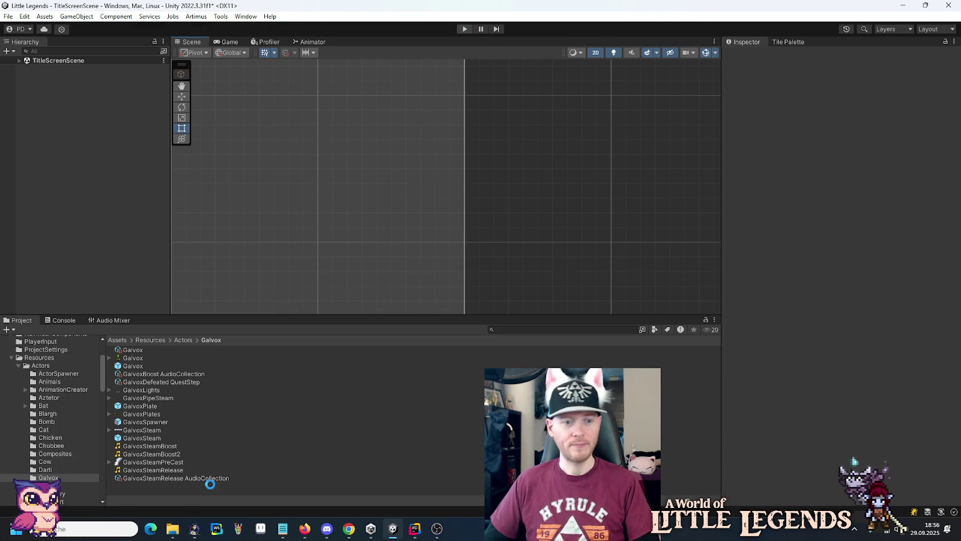
# - Set GalvoxBoost AudioCollection volume to 0.911, then replay and load the first save slot
pyautogui.click(159, 374)
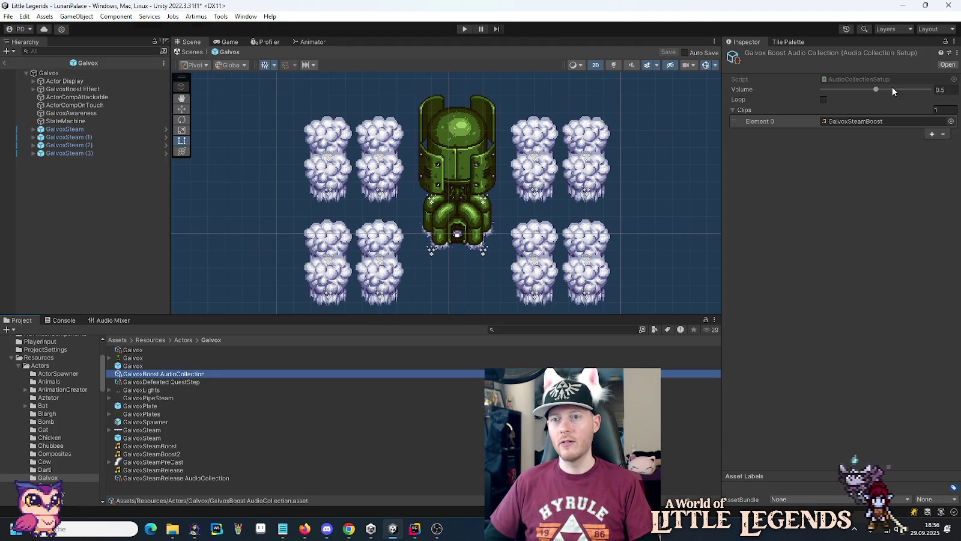
pyautogui.moveTo(898, 90); pyautogui.dragTo(919, 90)
pyautogui.click(463, 30)
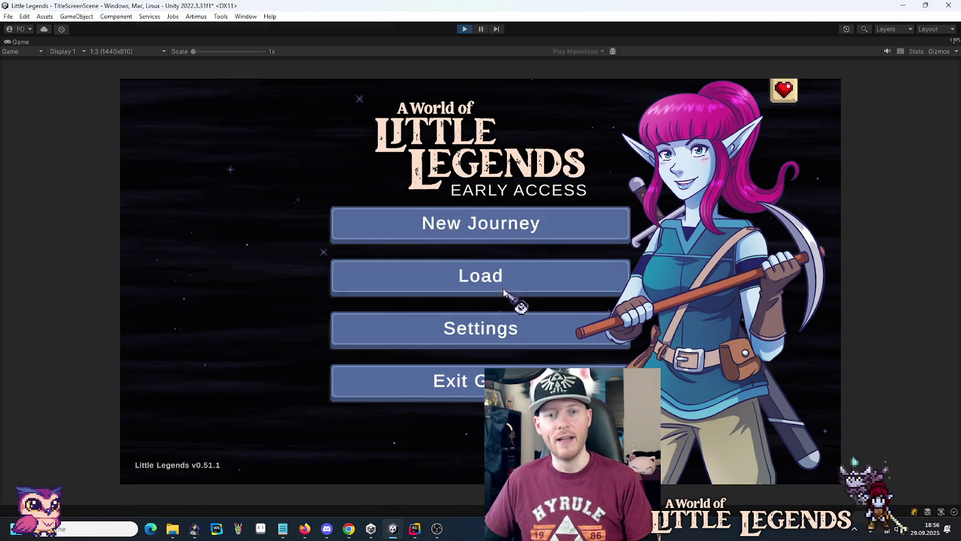
pyautogui.click(413, 270)
pyautogui.click(398, 255)
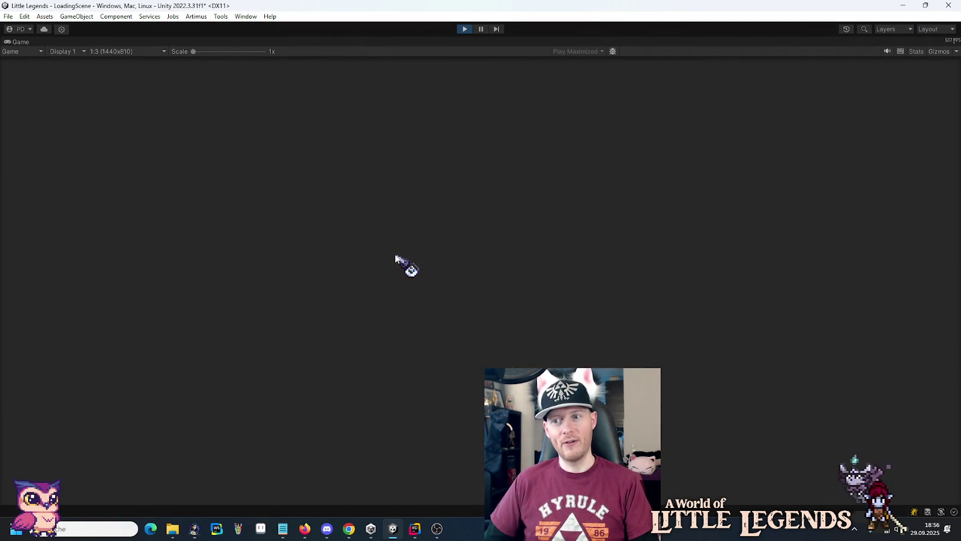
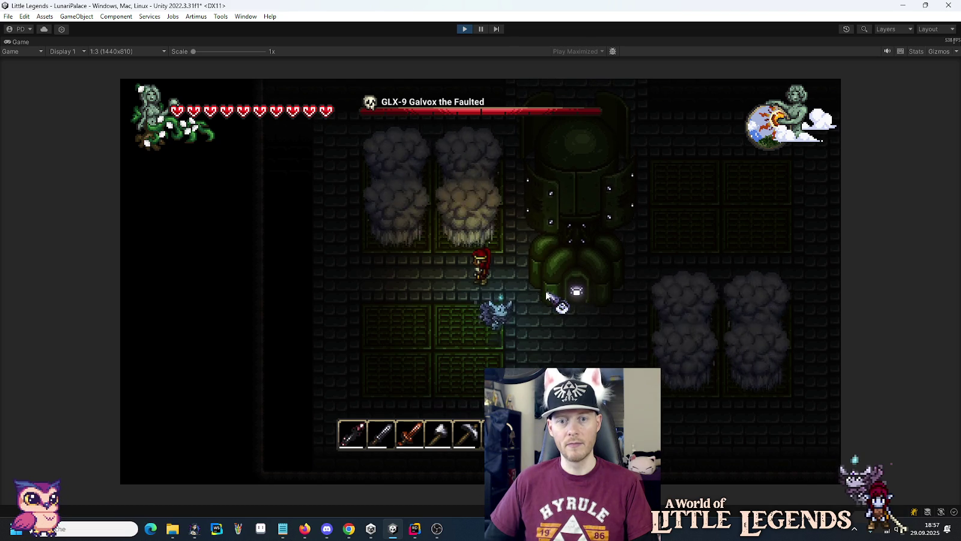
# - Exit Play mode to get back to editing the Galvox prefab
pyautogui.click(461, 28)
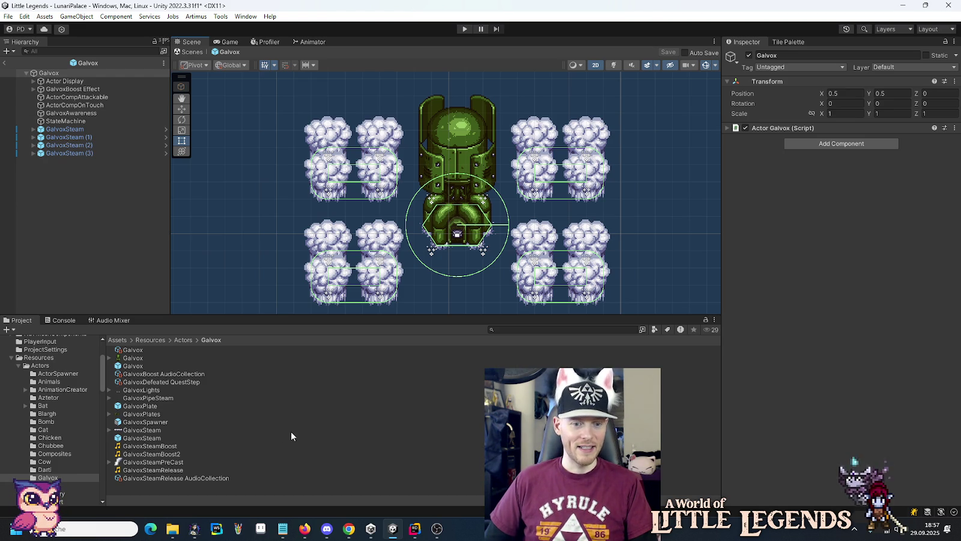
# - Open GalvoxSteamBoost.wav from the galvox folder in Audacity with Öffnen mit
pyautogui.moveTo(173, 529)
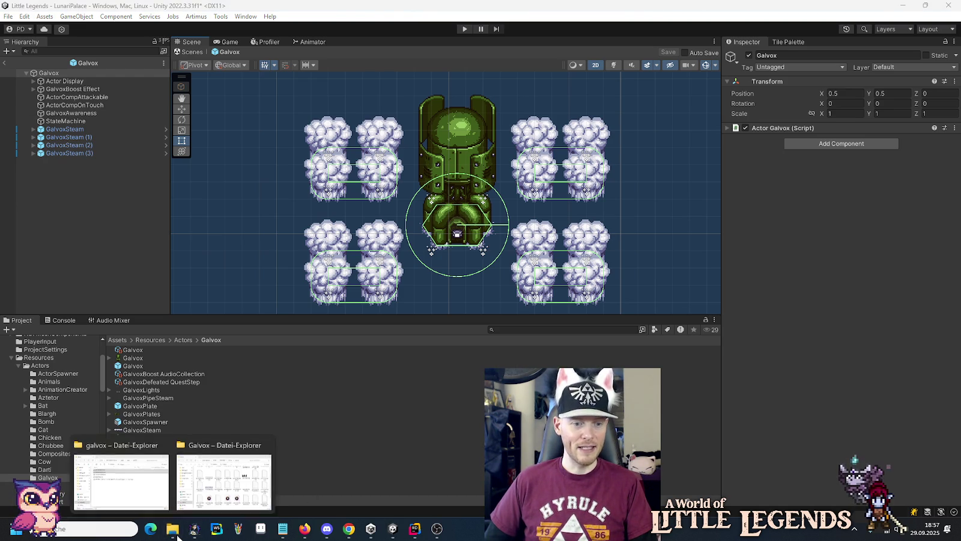
pyautogui.click(128, 498)
pyautogui.click(344, 207)
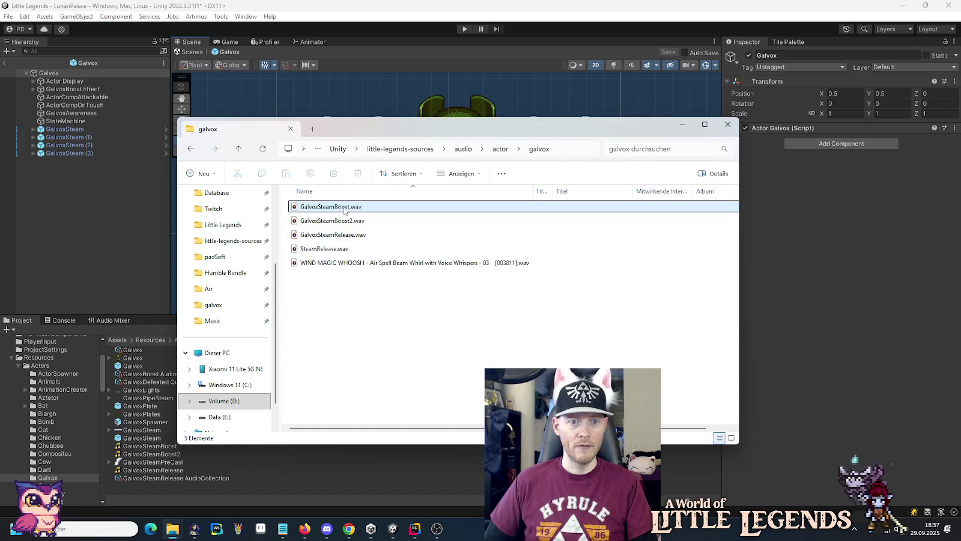
pyautogui.click(341, 221)
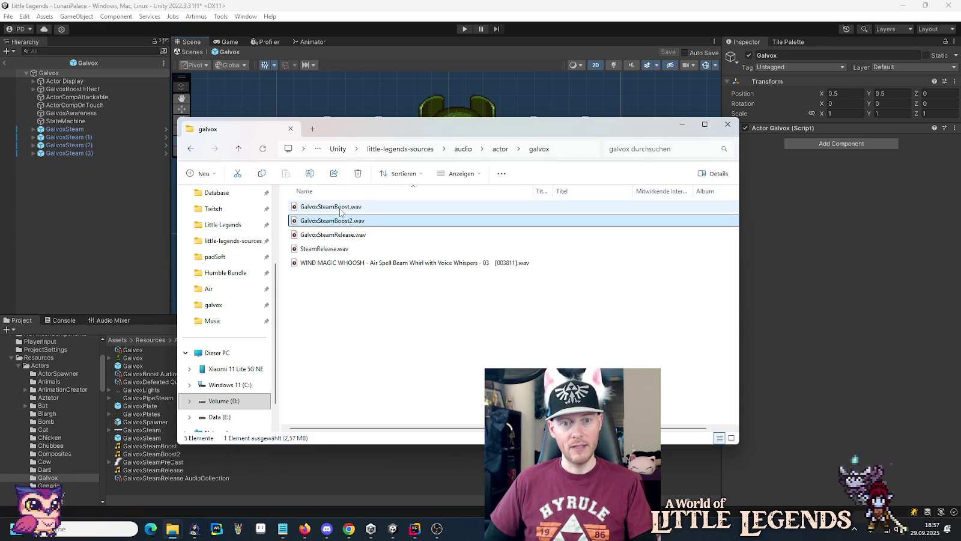
pyautogui.rightClick(340, 207)
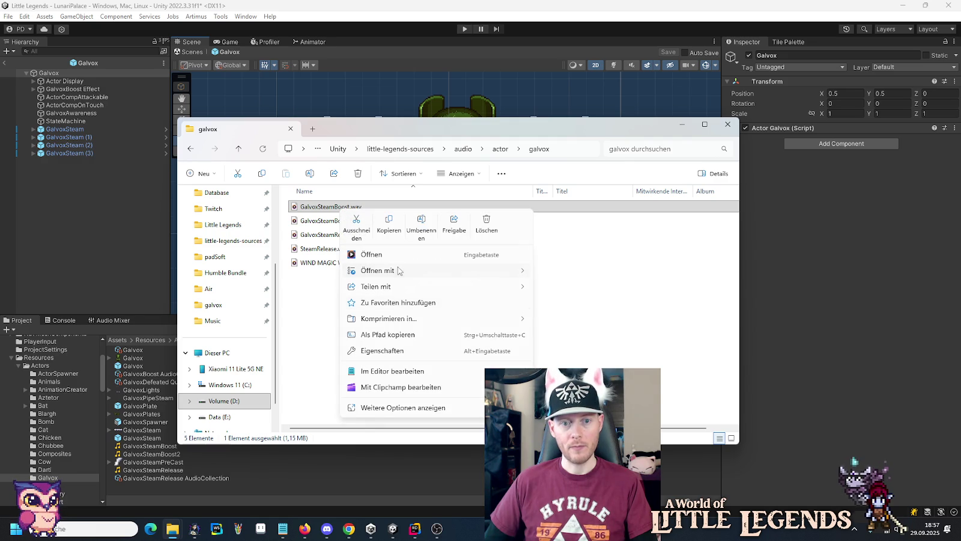
pyautogui.moveTo(397, 271)
pyautogui.click(606, 272)
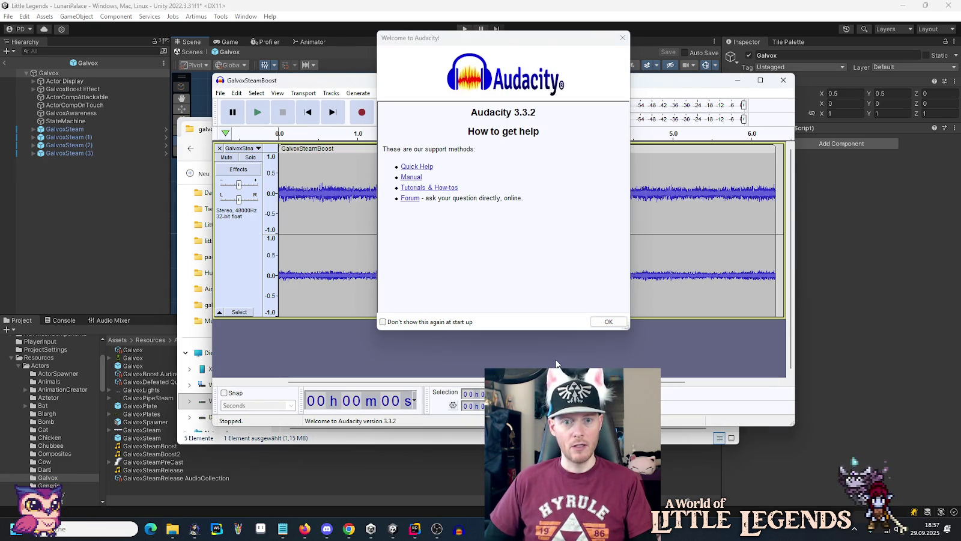
# - Normalize the entire GalvoxSteamBoost track in Audacity
pyautogui.click(593, 323)
pyautogui.click(470, 211)
pyautogui.hotkey('ctrl', 'a')
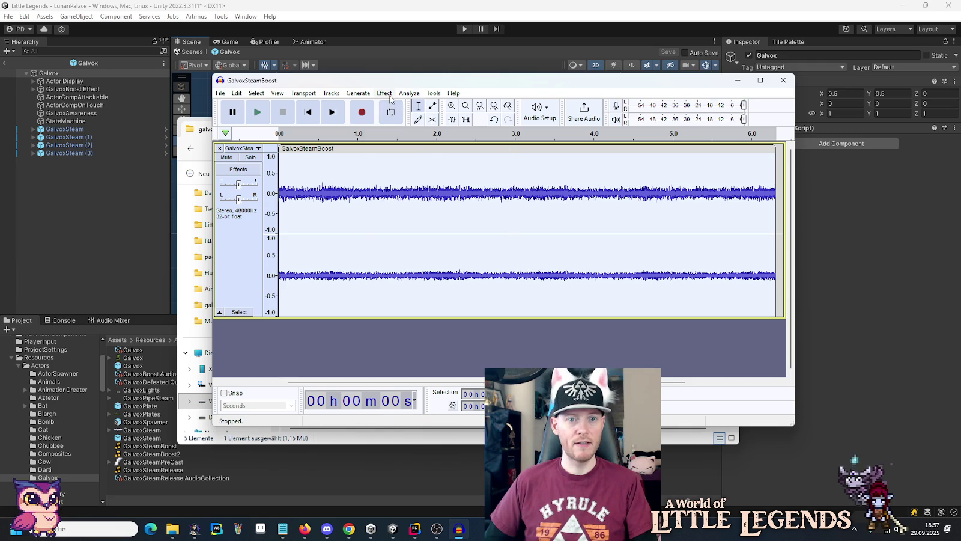
pyautogui.click(391, 96)
pyautogui.moveTo(419, 163)
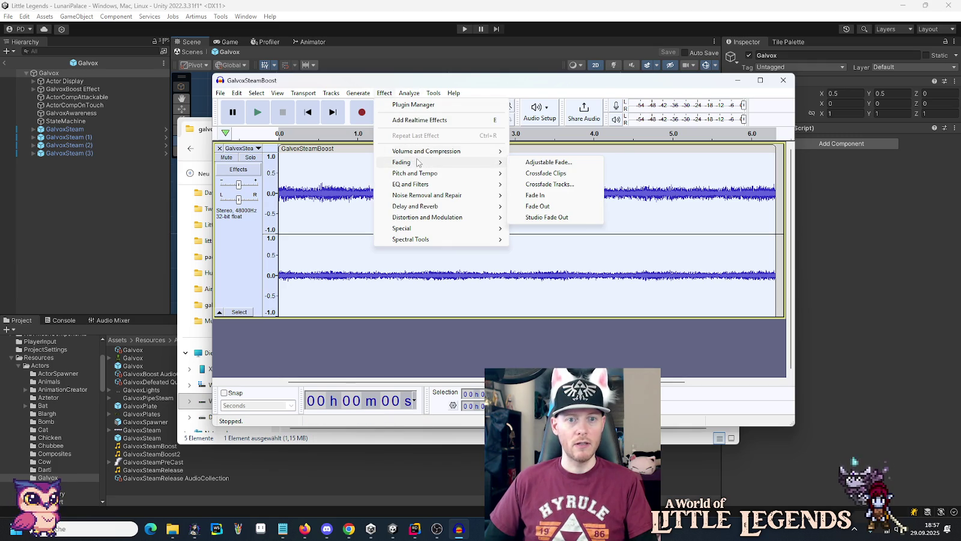
pyautogui.moveTo(445, 151)
pyautogui.click(540, 206)
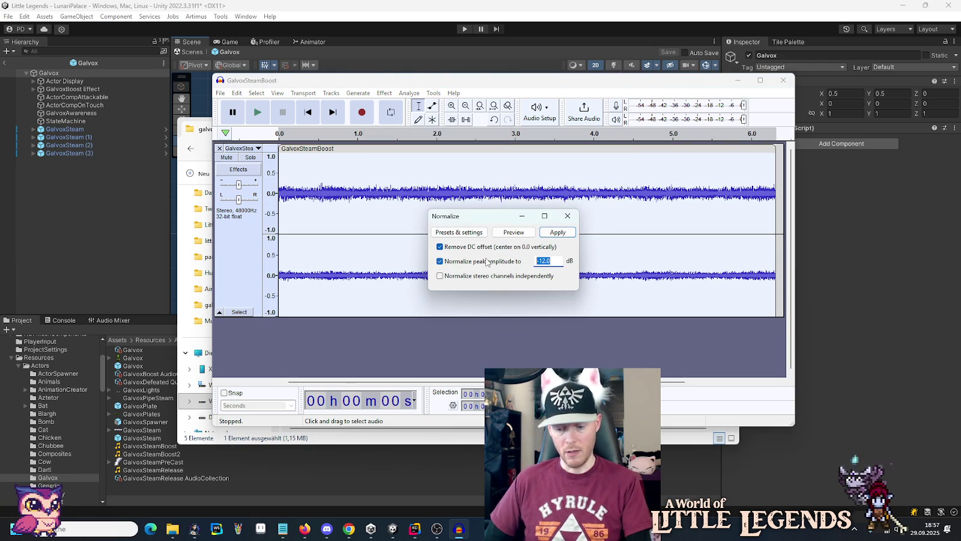
pyautogui.click(544, 231)
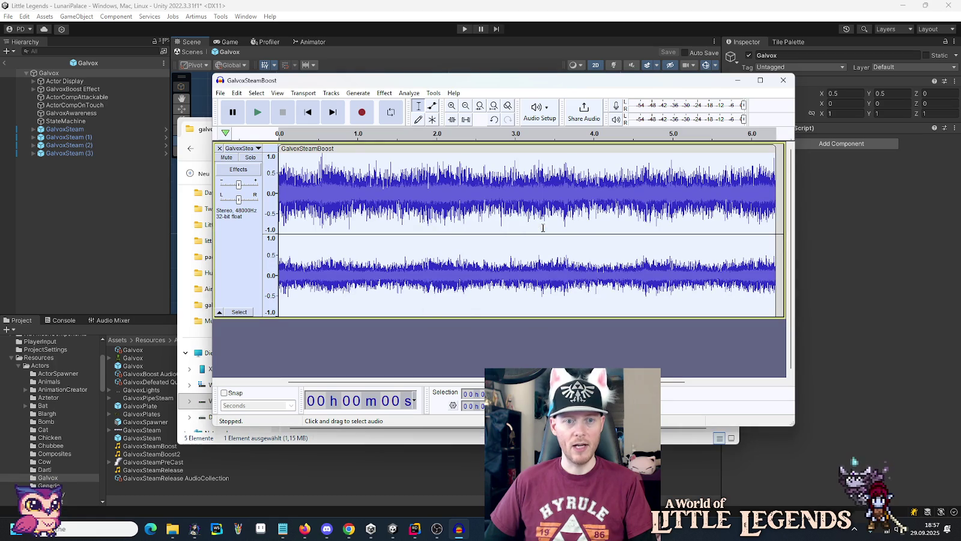
# - Export the sound as GalvoxSteamBoost.ogg into the actor/galvox folder
pyautogui.click(221, 94)
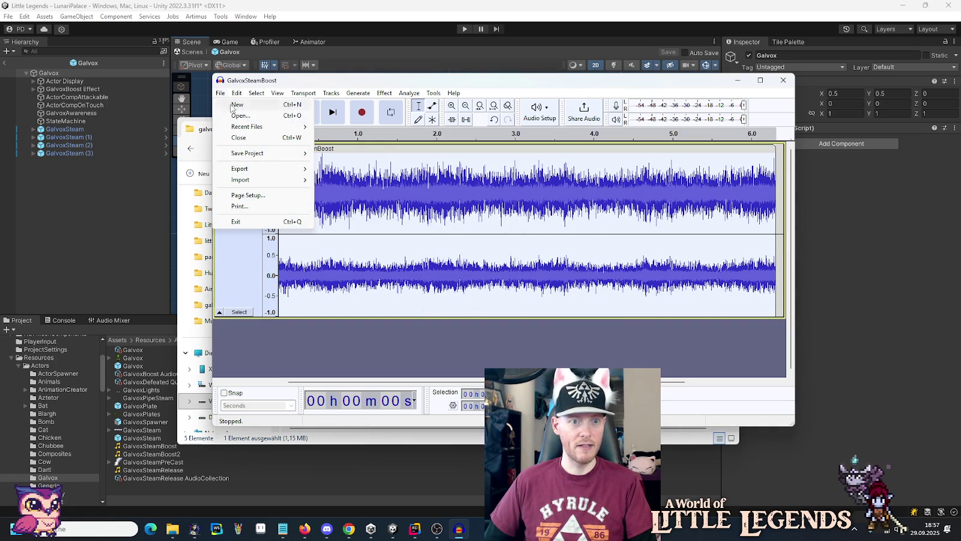
pyautogui.moveTo(269, 156)
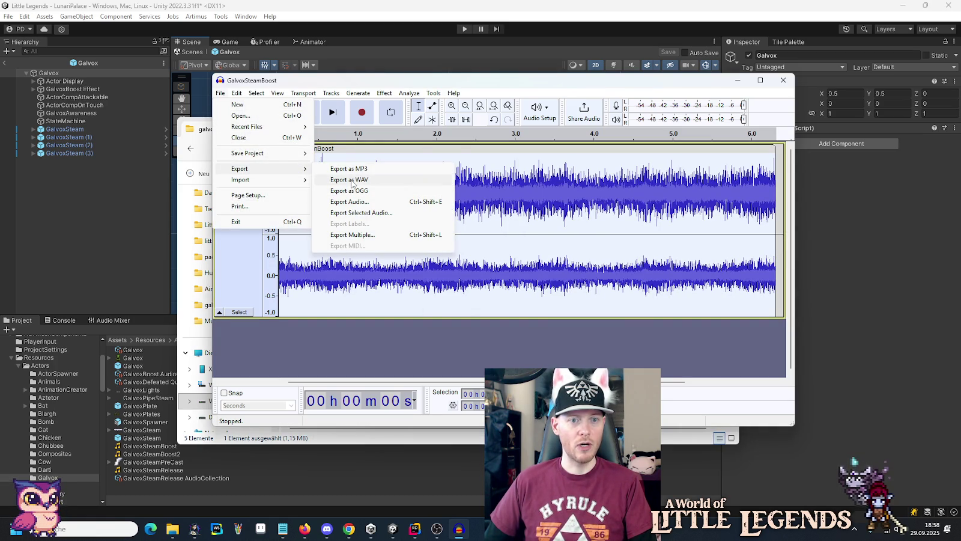
pyautogui.click(352, 191)
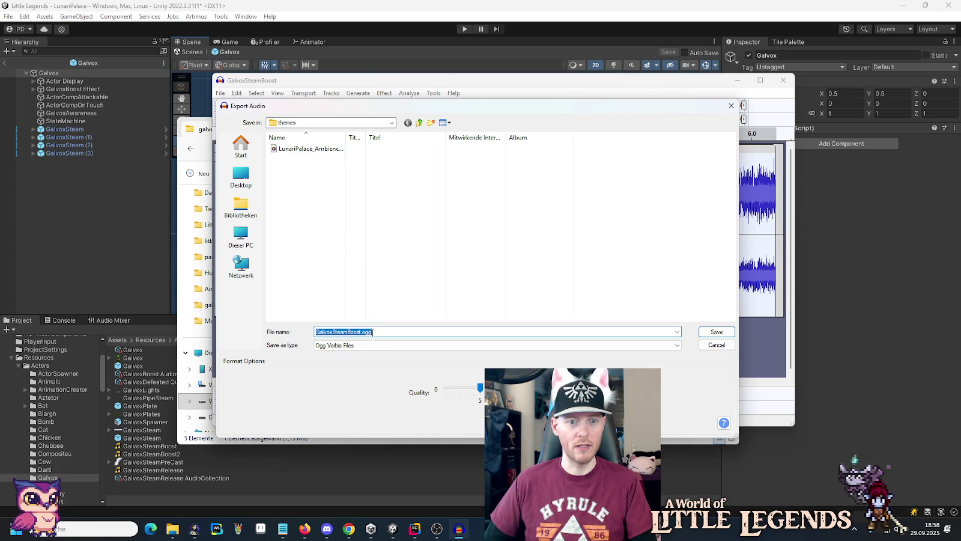
pyautogui.click(418, 123)
pyautogui.doubleClick(298, 150)
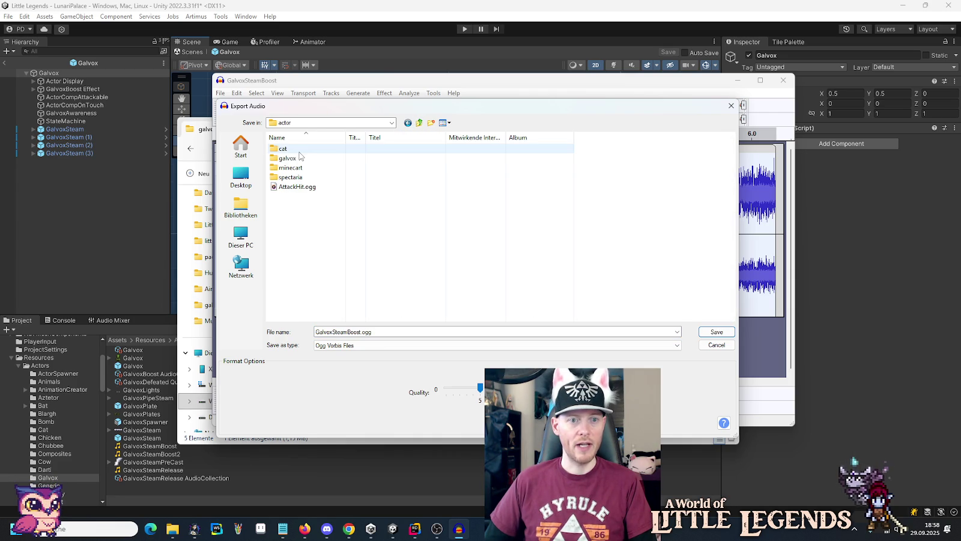
pyautogui.doubleClick(287, 158)
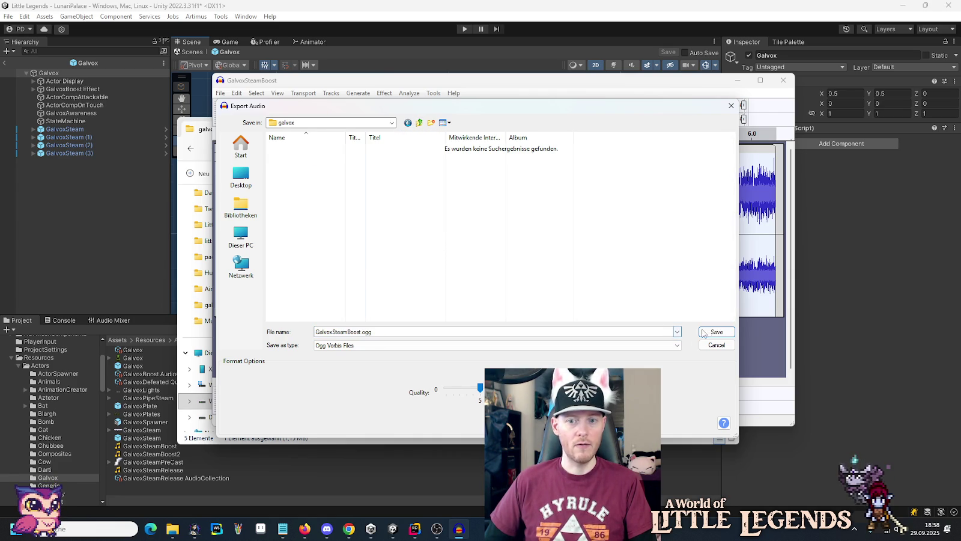
pyautogui.click(700, 331)
pyautogui.click(518, 340)
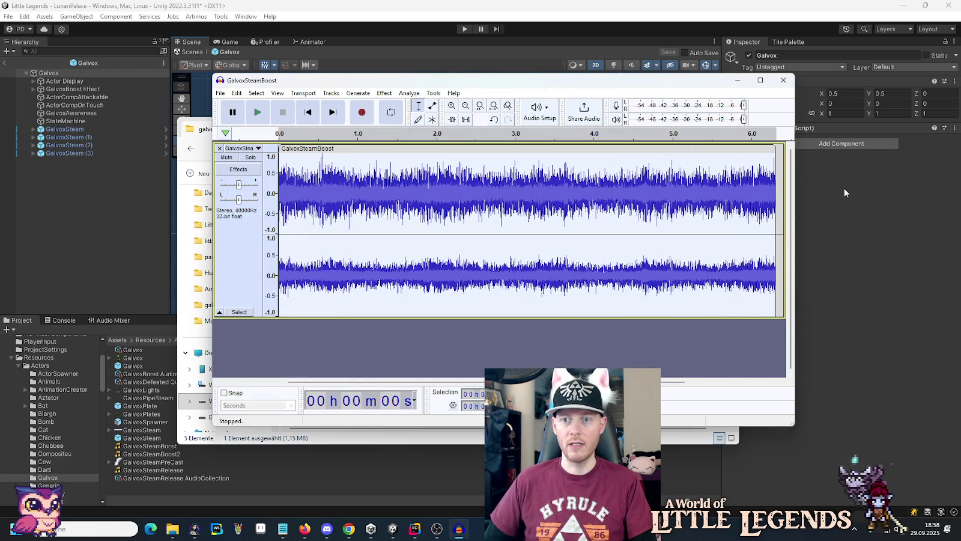
pyautogui.click(856, 239)
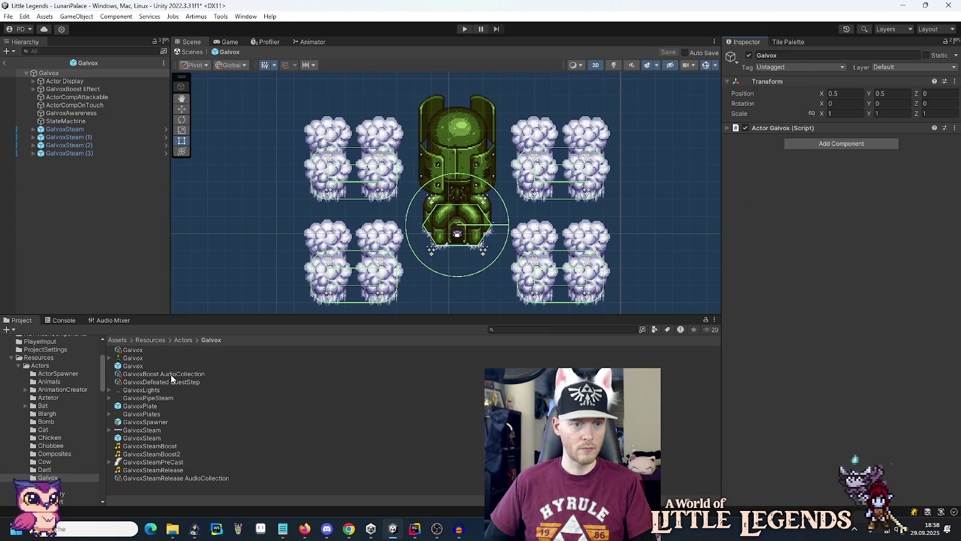
# - Rename GalvoxSteamBoost2 to GalvoxBoost2 and GalvoxSteamBoost to GalvoxBoost
pyautogui.click(152, 454)
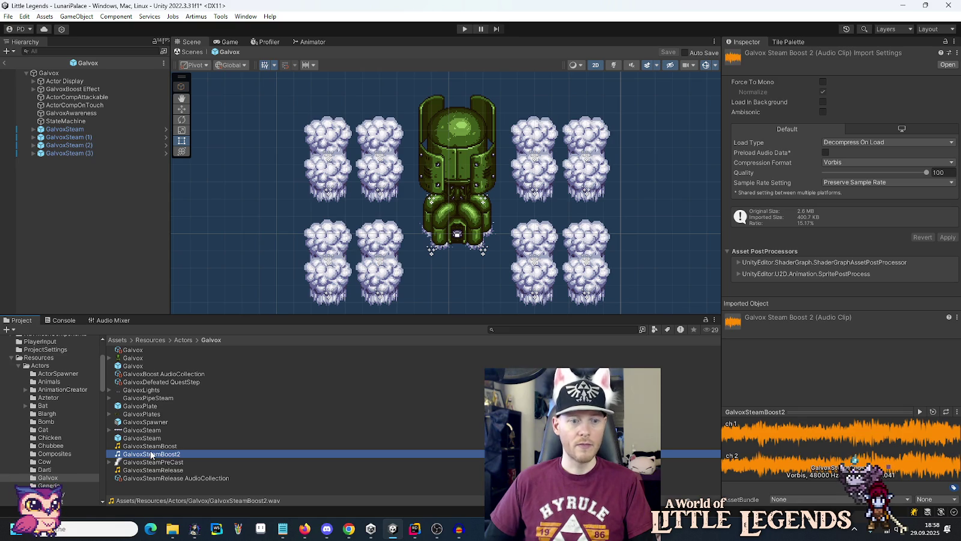
pyautogui.click(151, 453)
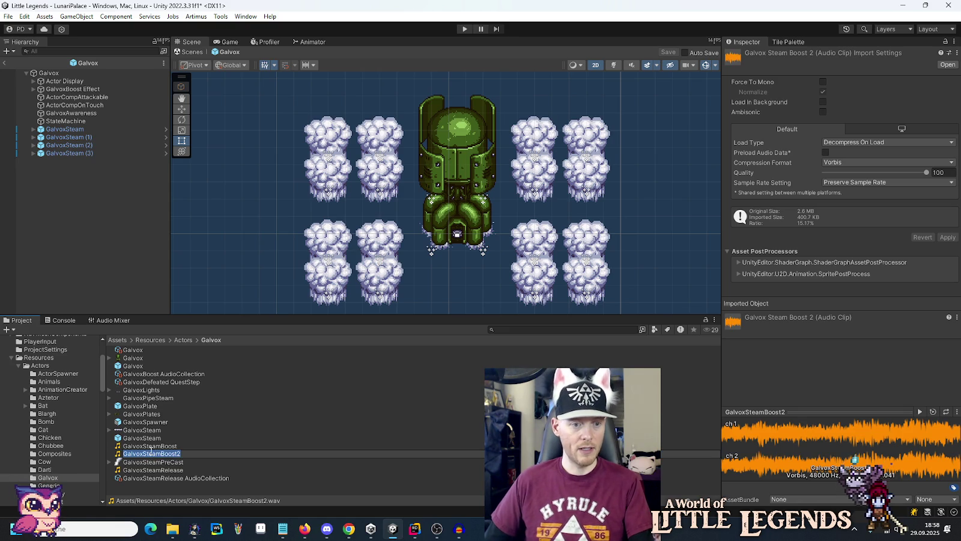
pyautogui.press('Escape')
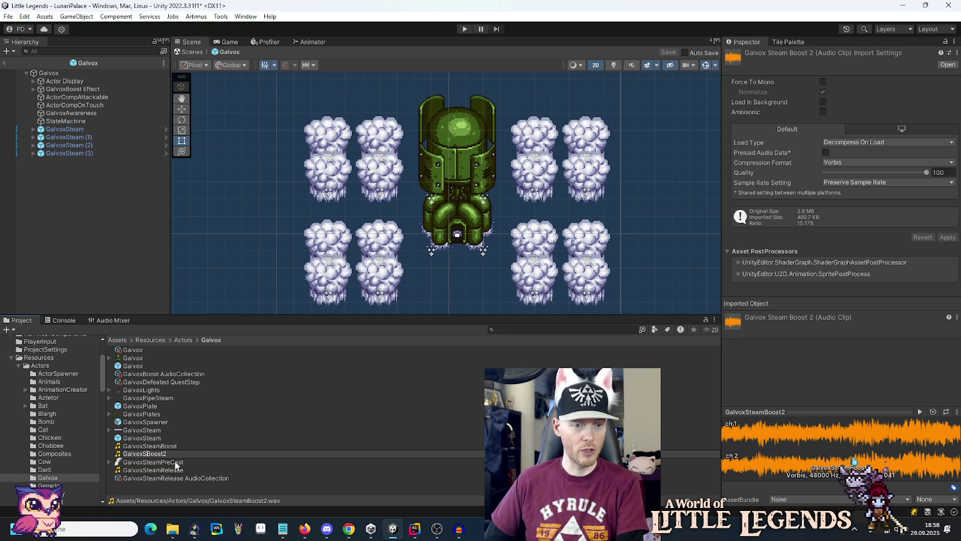
pyautogui.press('Return')
pyautogui.click(158, 452)
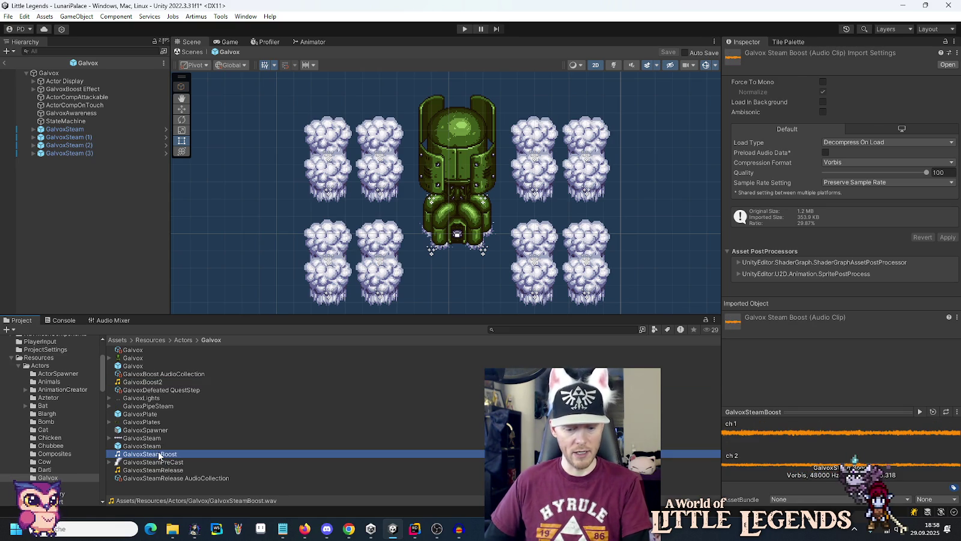
pyautogui.click(158, 453)
pyautogui.press('BackSpace')
pyautogui.press('BackSpace')
pyautogui.press('BackSpace')
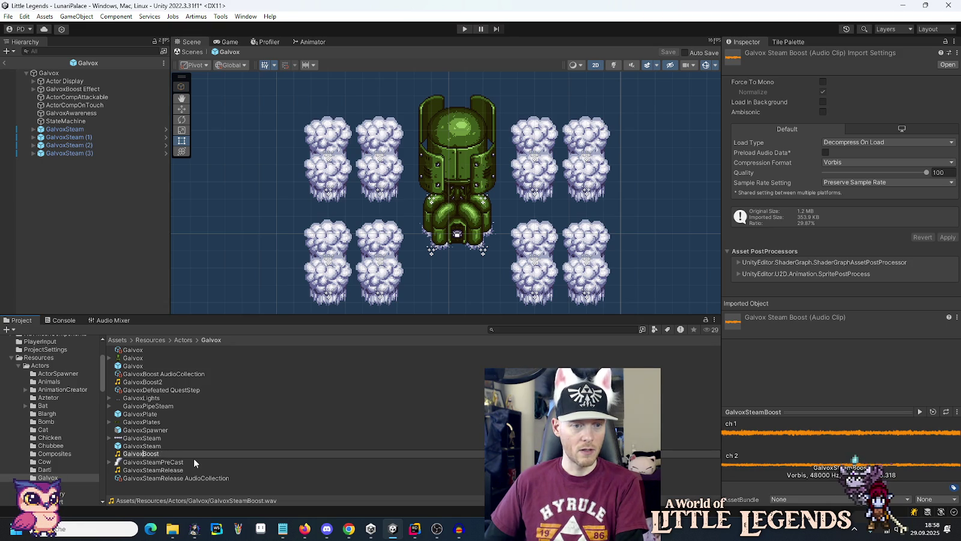
pyautogui.press('Return')
# - Put GalvoxBoost into Element 0 of the GalvoxBoost AudioCollection and start the game
pyautogui.click(163, 383)
pyautogui.moveTo(141, 373); pyautogui.dragTo(856, 123)
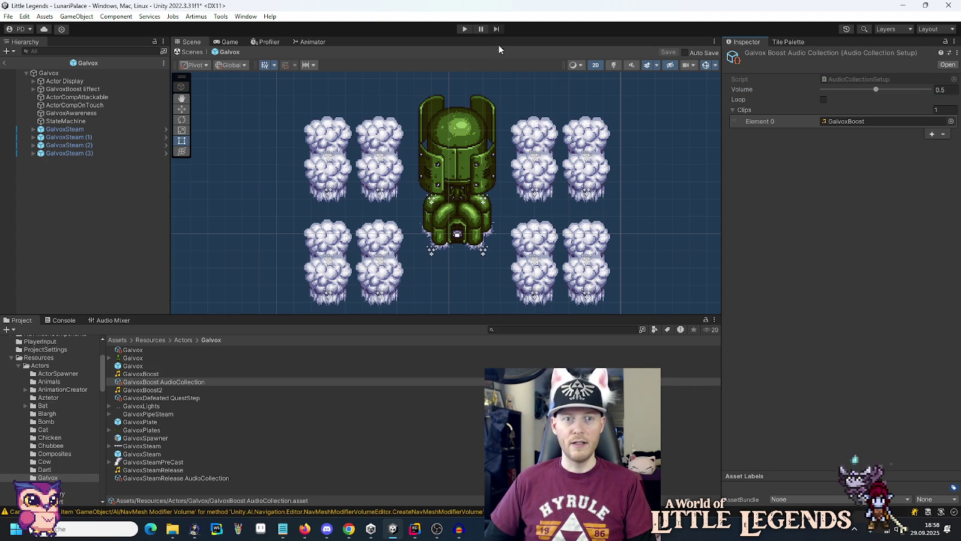
pyautogui.click(464, 30)
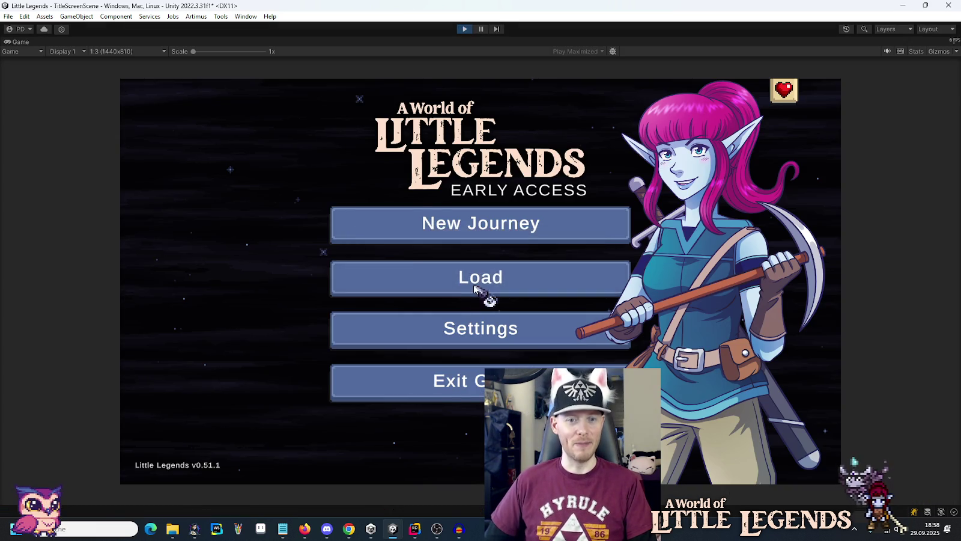
# - Load the saved game to test the boost sound, then stop playing
pyautogui.click(484, 287)
pyautogui.click(400, 247)
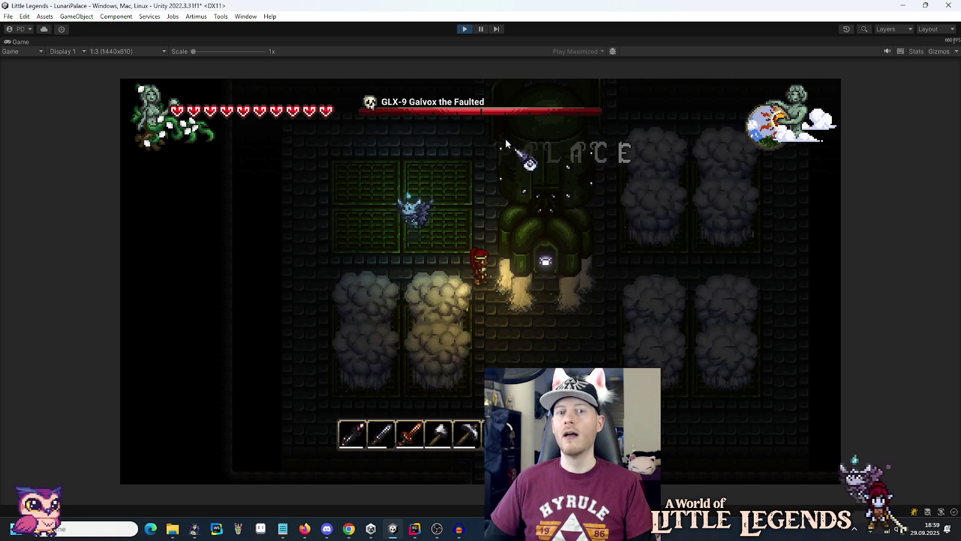
pyautogui.click(465, 30)
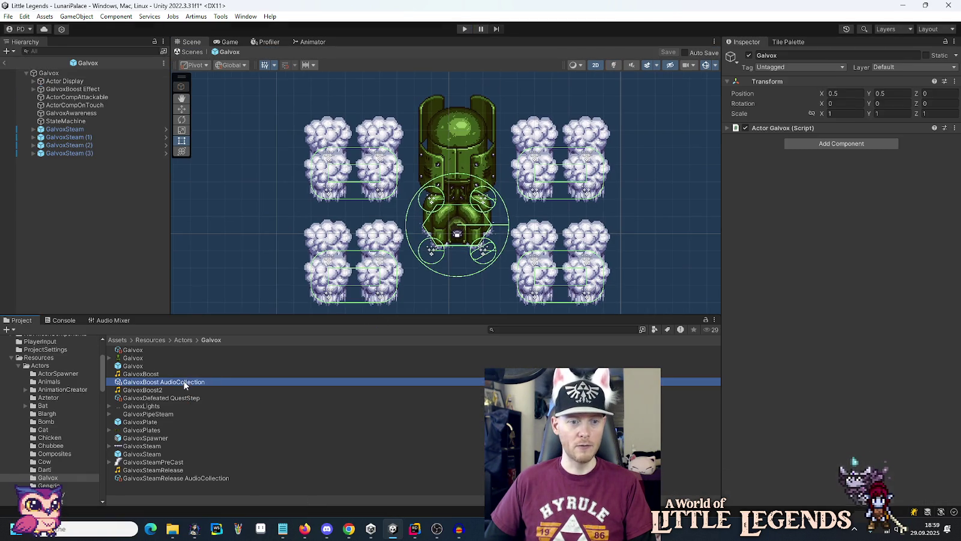
# - Raise the GalvoxBoost volume from 0.5 to 1 and playtest from the save again
pyautogui.moveTo(878, 90); pyautogui.dragTo(954, 94)
pyautogui.click(466, 30)
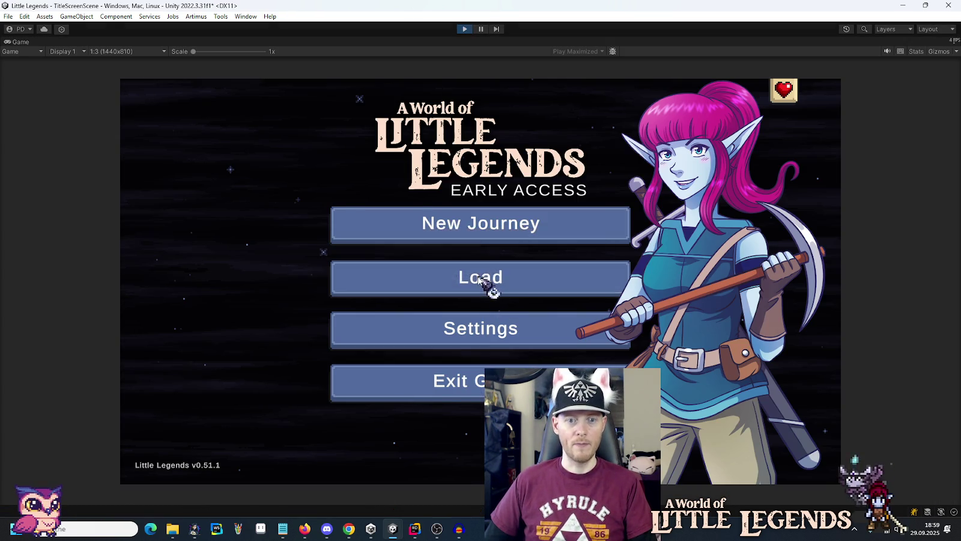
pyautogui.click(492, 280)
pyautogui.click(397, 241)
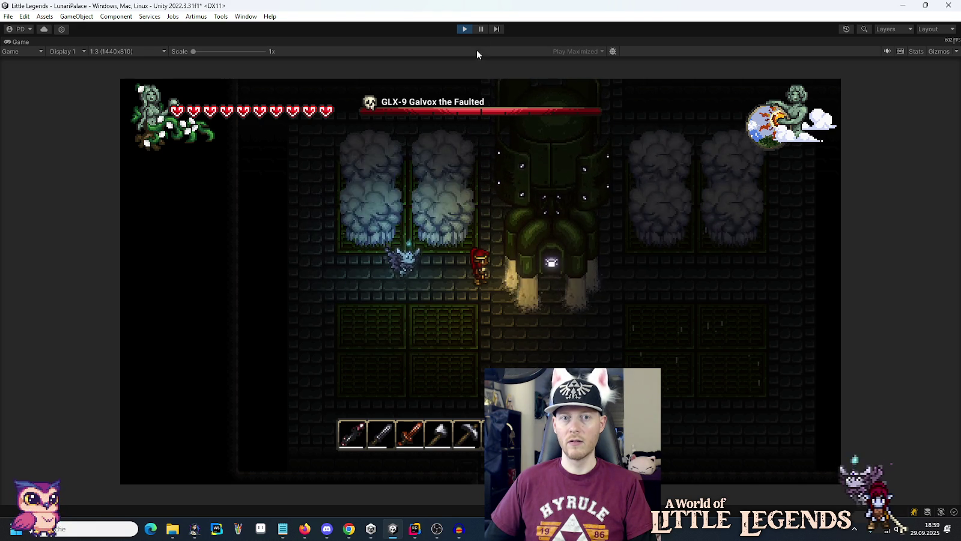
pyautogui.click(466, 30)
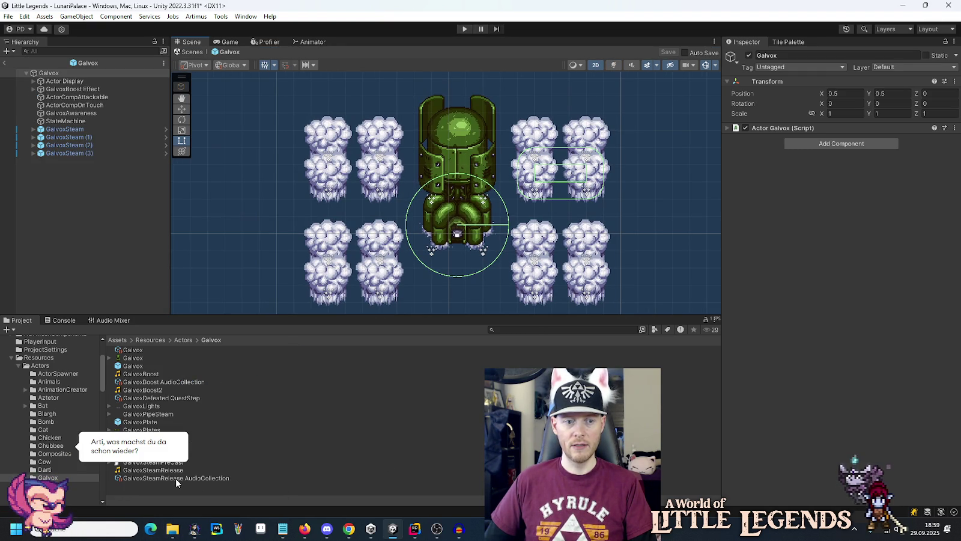
# - Check that GalvoxSteamBoost.ogg is in the galvox folder and the project's Galvox assets folder
pyautogui.moveTo(172, 529)
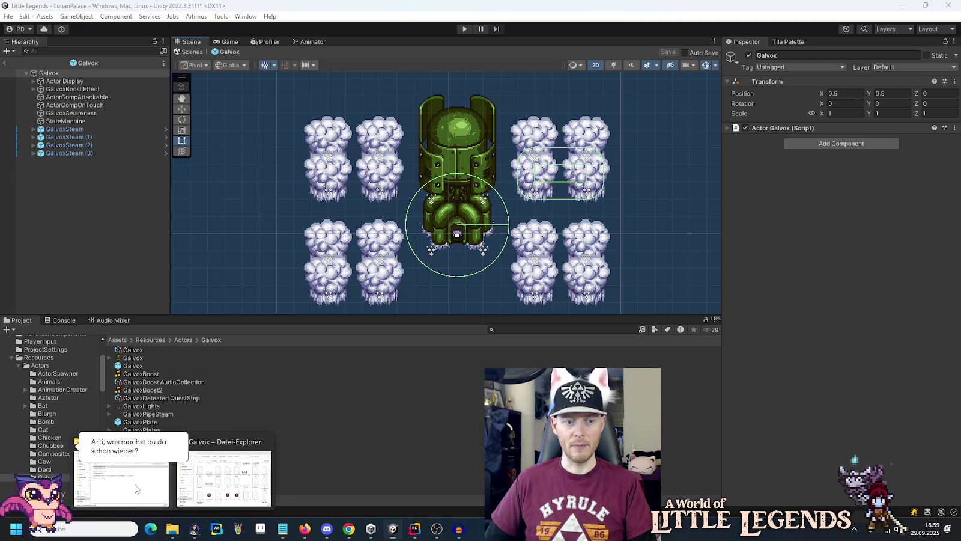
pyautogui.click(136, 488)
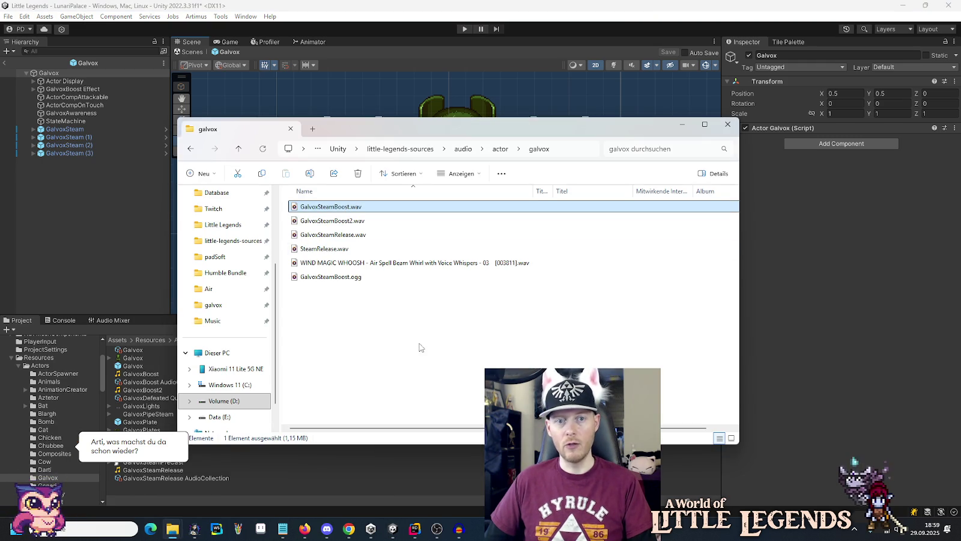
pyautogui.click(347, 280)
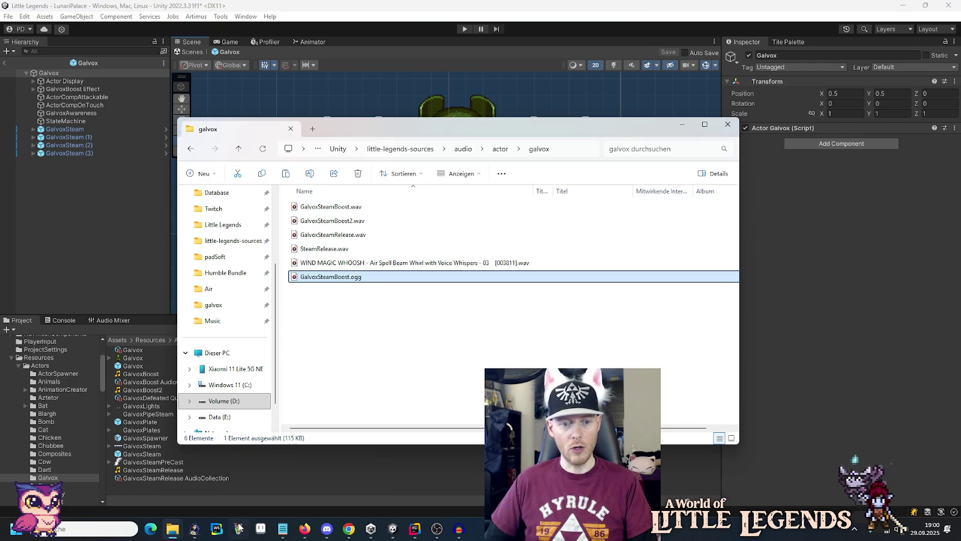
pyautogui.moveTo(173, 531)
pyautogui.click(225, 474)
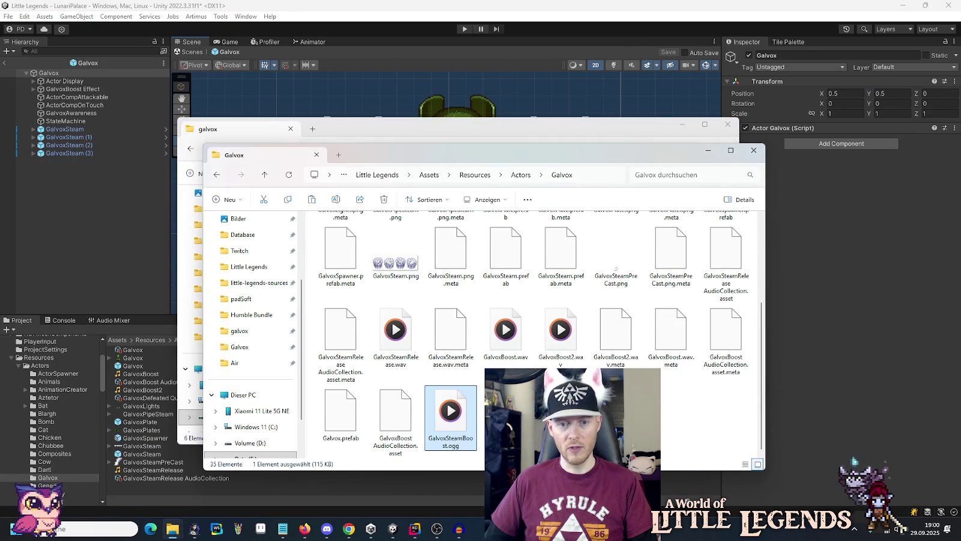
pyautogui.click(809, 409)
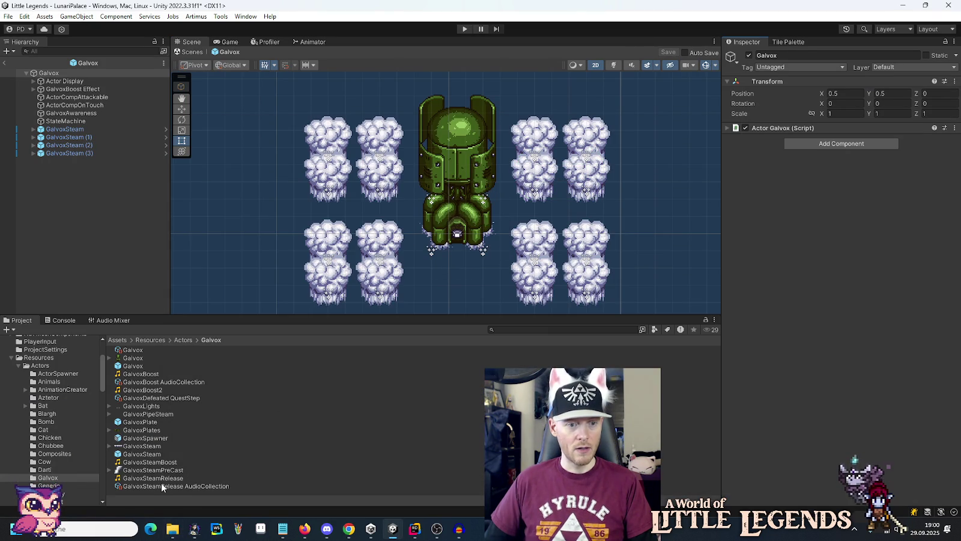
# - Delete the old GalvoxBoost clip and rename GalvoxSteamBoost to GalvoxBoost
pyautogui.click(153, 374)
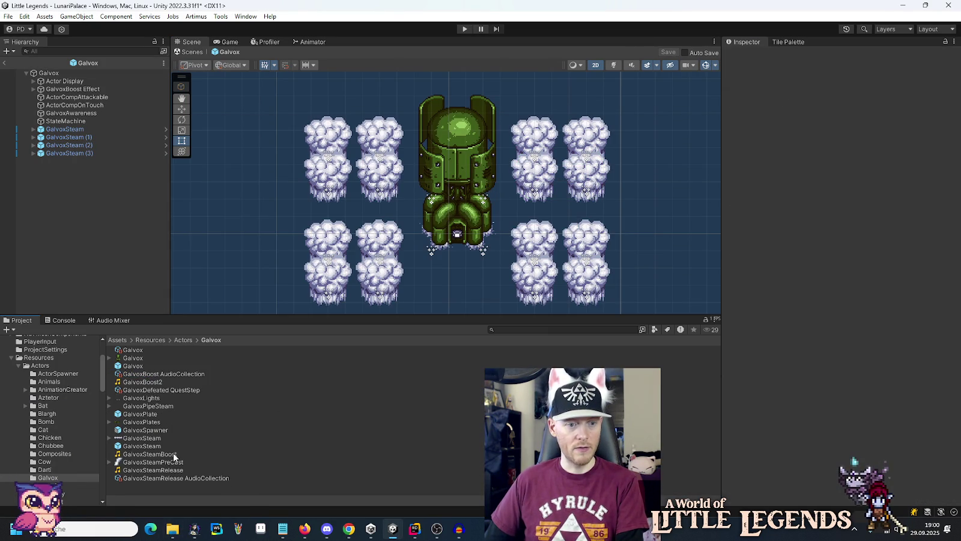
pyautogui.click(173, 471)
pyautogui.click(160, 455)
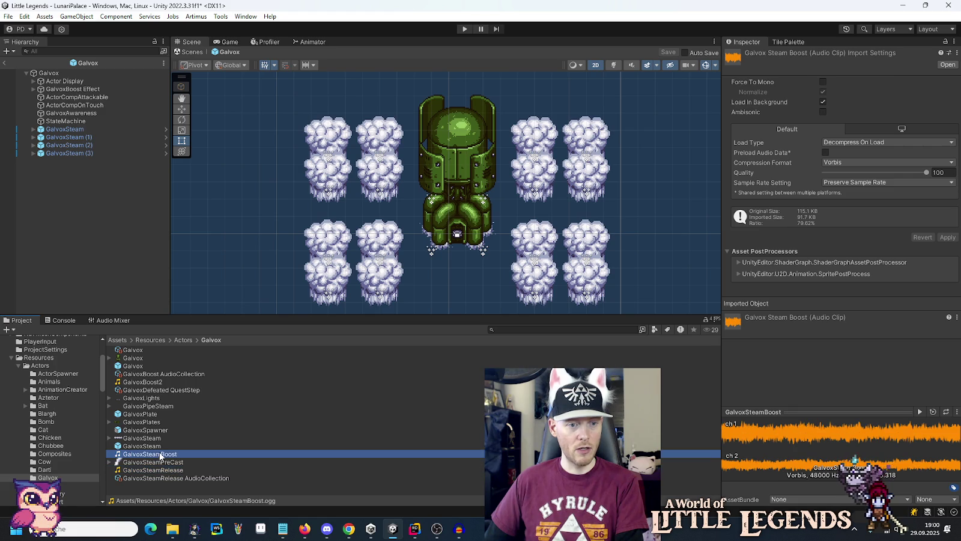
pyautogui.press('F2')
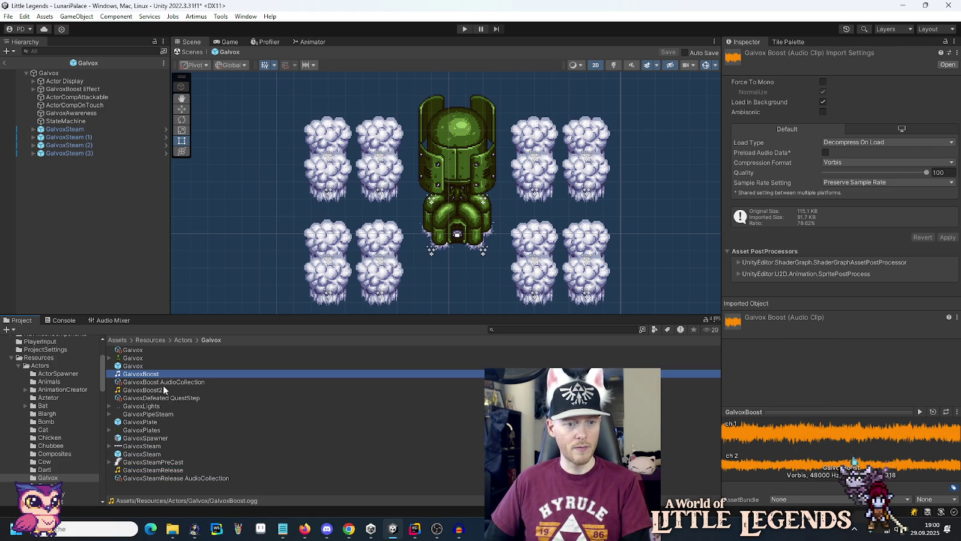
# - Set the GalvoxBoost AudioCollection volume to 0.5
pyautogui.click(155, 382)
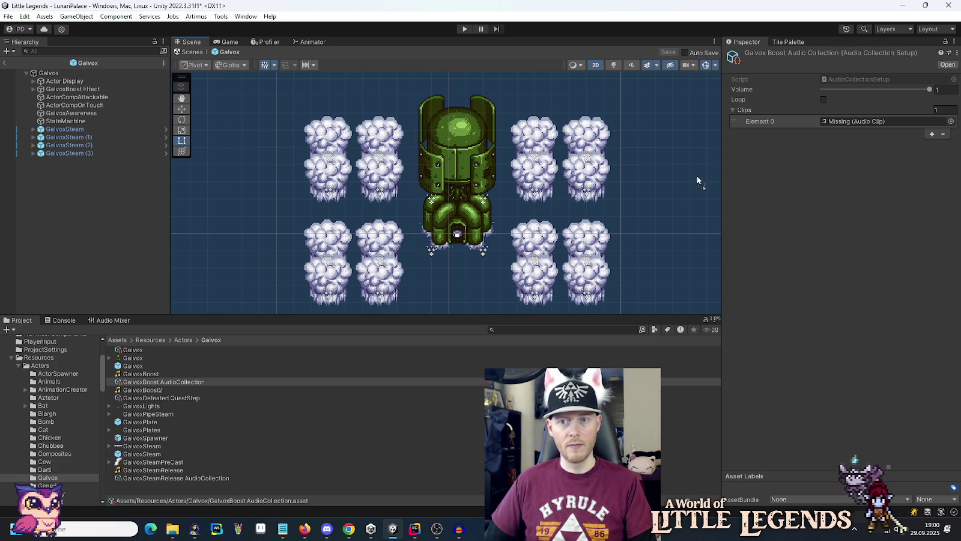
pyautogui.click(945, 90)
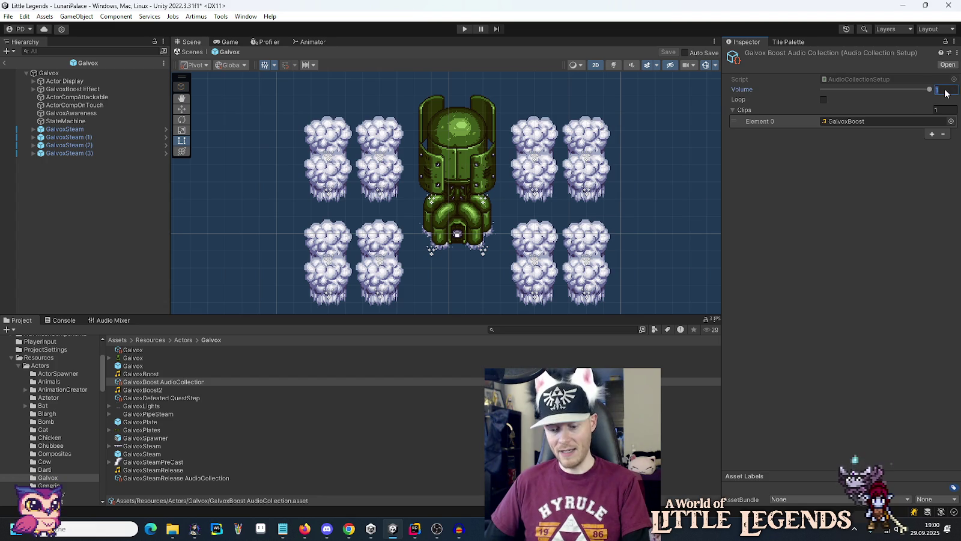
pyautogui.write('0.5')
pyautogui.press('Return')
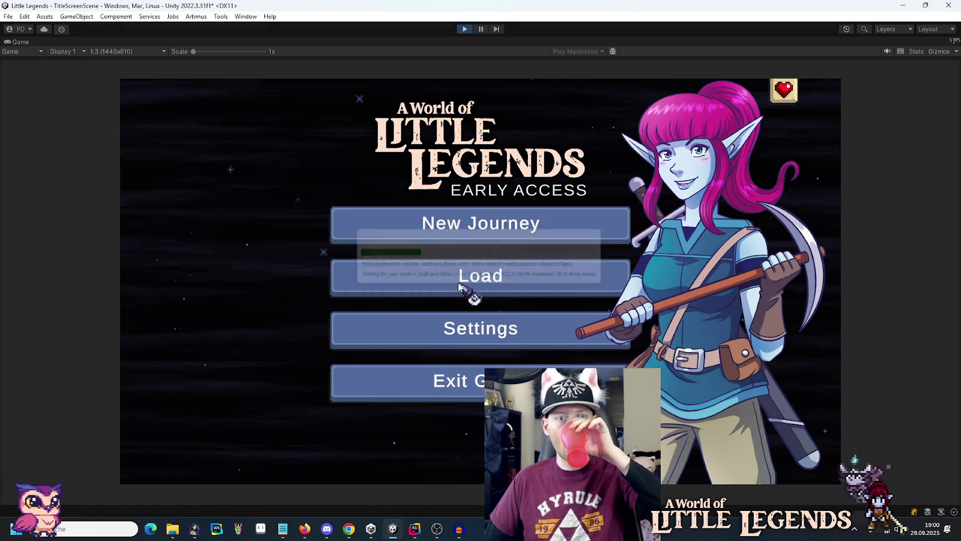
# - Load the save slot, continue into the Galvox fight, and stop after testing
pyautogui.click(471, 291)
pyautogui.click(419, 249)
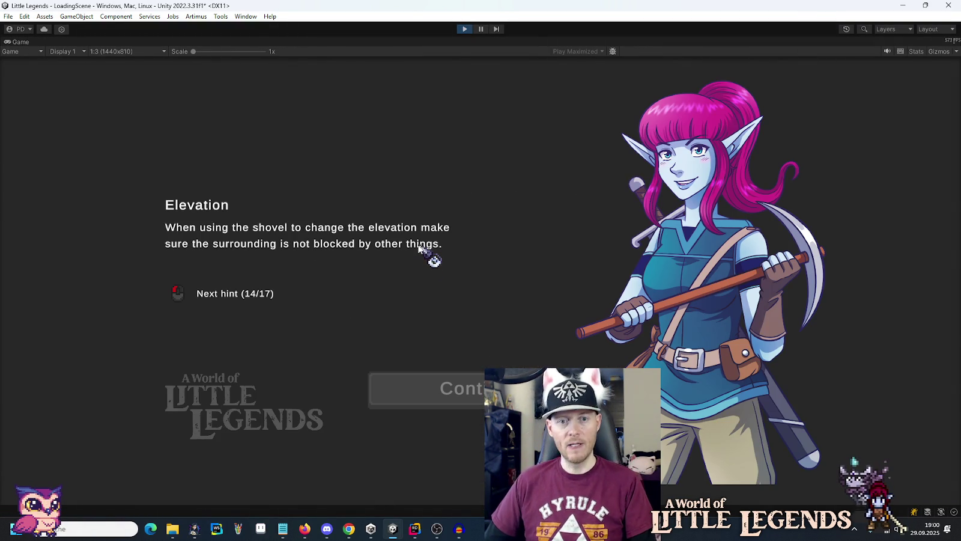
pyautogui.click(463, 389)
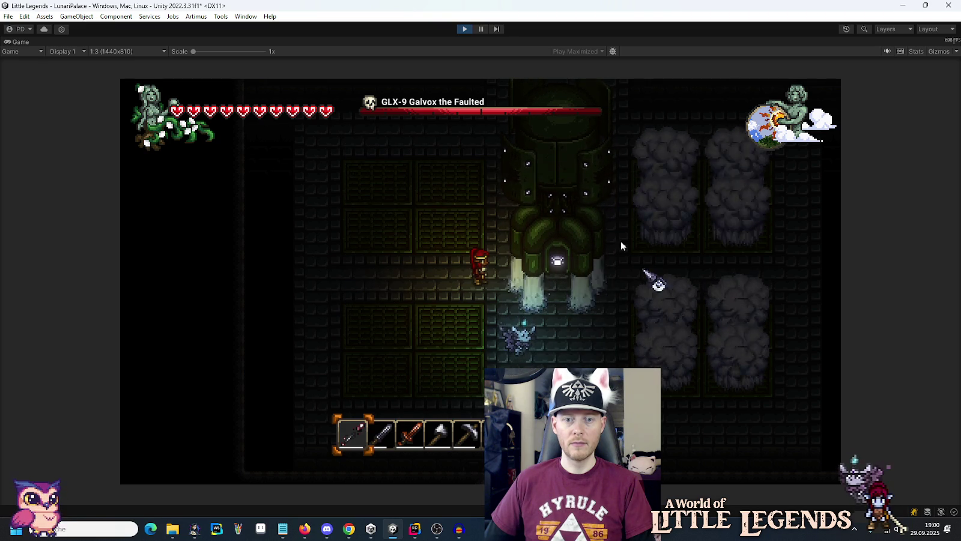
pyautogui.click(466, 29)
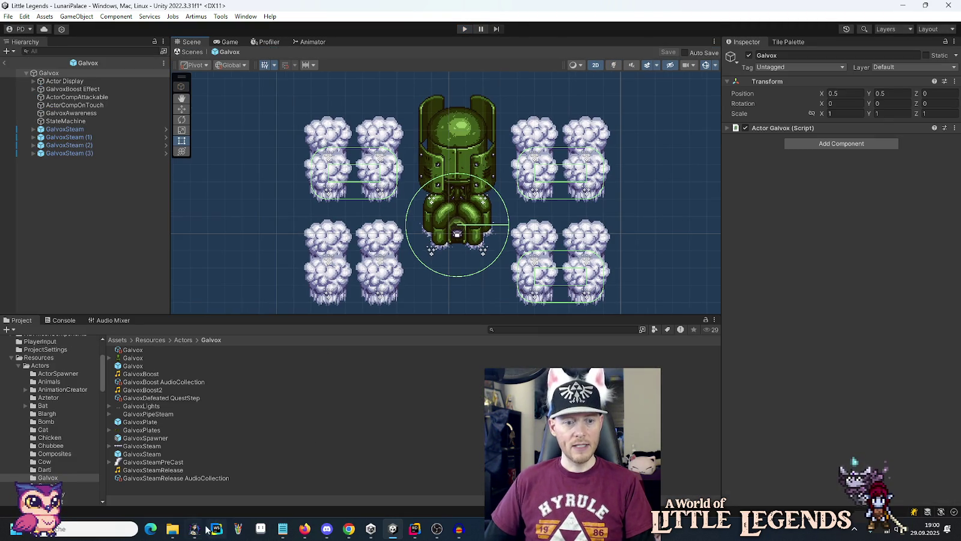
# - Bring Audacity's GalvoxSteamBoost sound and the galvox Explorer folder back up
pyautogui.click(454, 529)
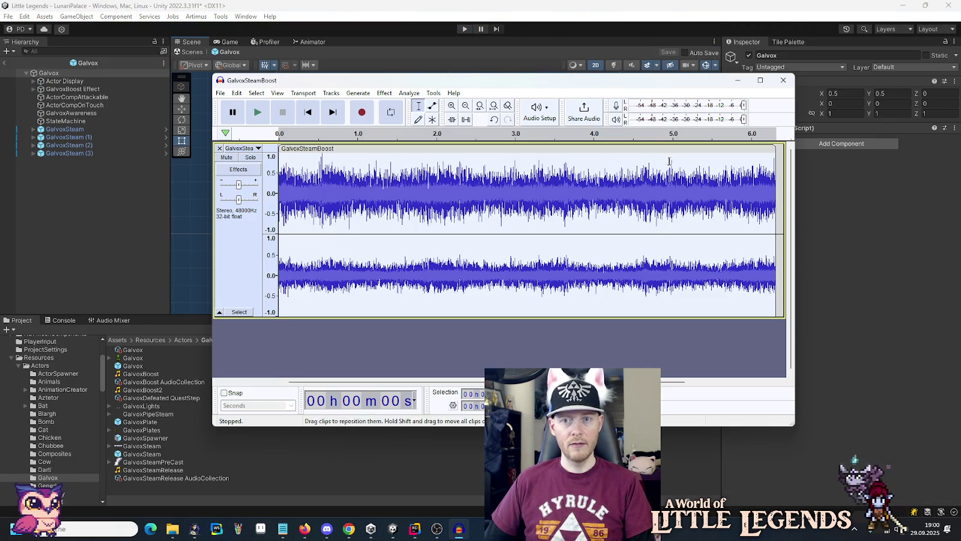
pyautogui.moveTo(171, 529)
pyautogui.click(120, 478)
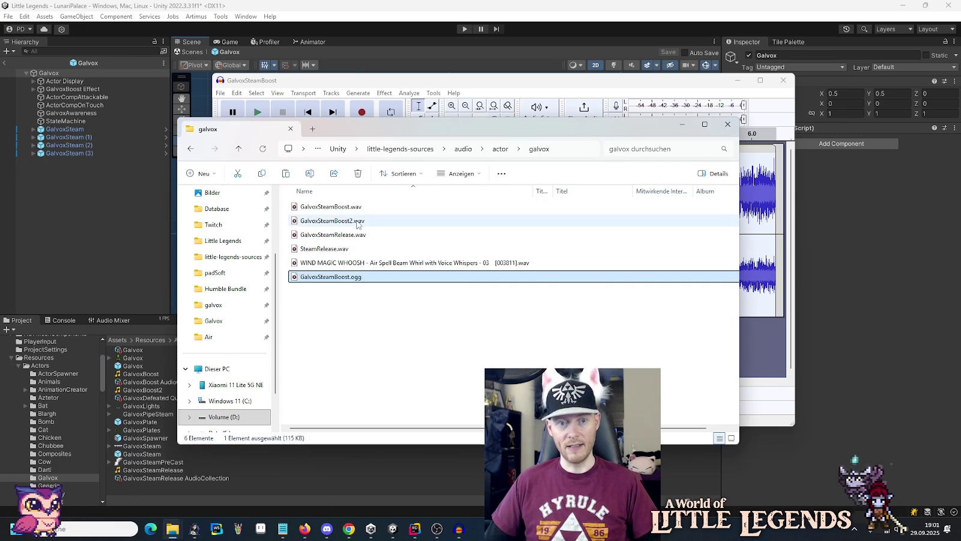
pyautogui.rightClick(357, 223)
pyautogui.moveTo(516, 282)
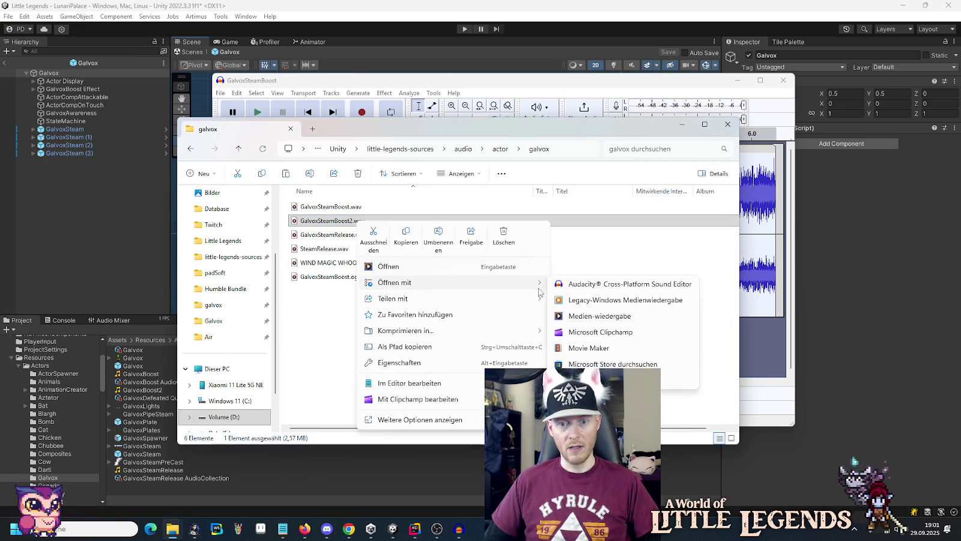
pyautogui.click(575, 286)
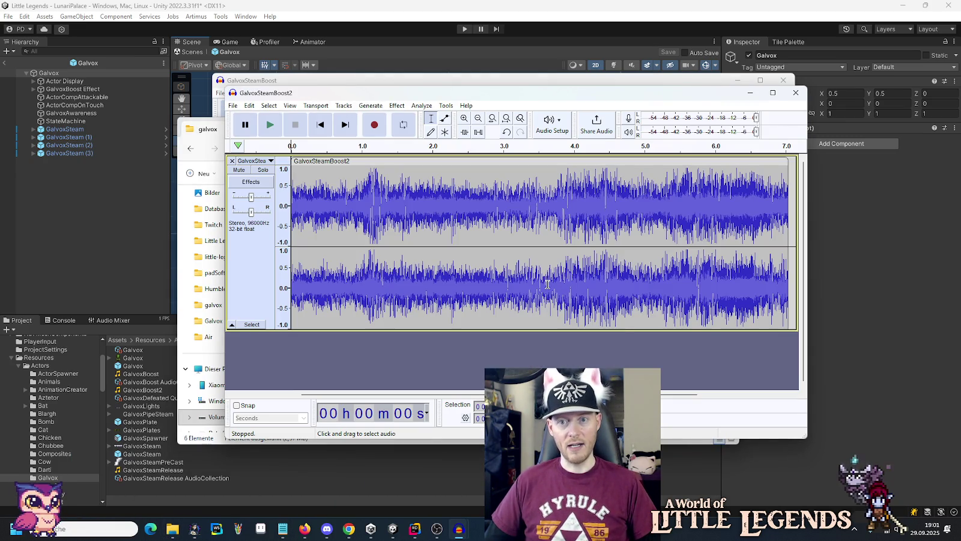
pyautogui.click(234, 108)
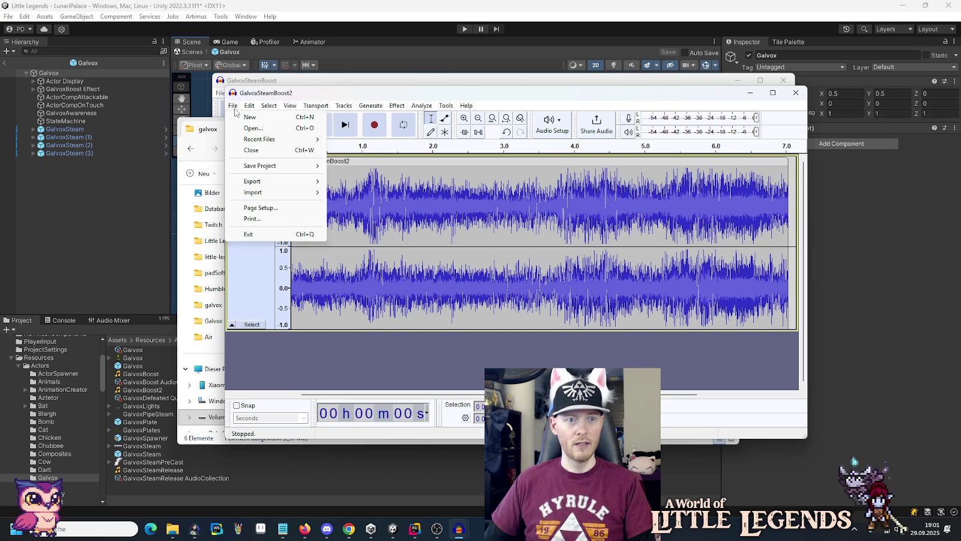
pyautogui.moveTo(290, 106)
pyautogui.click(794, 98)
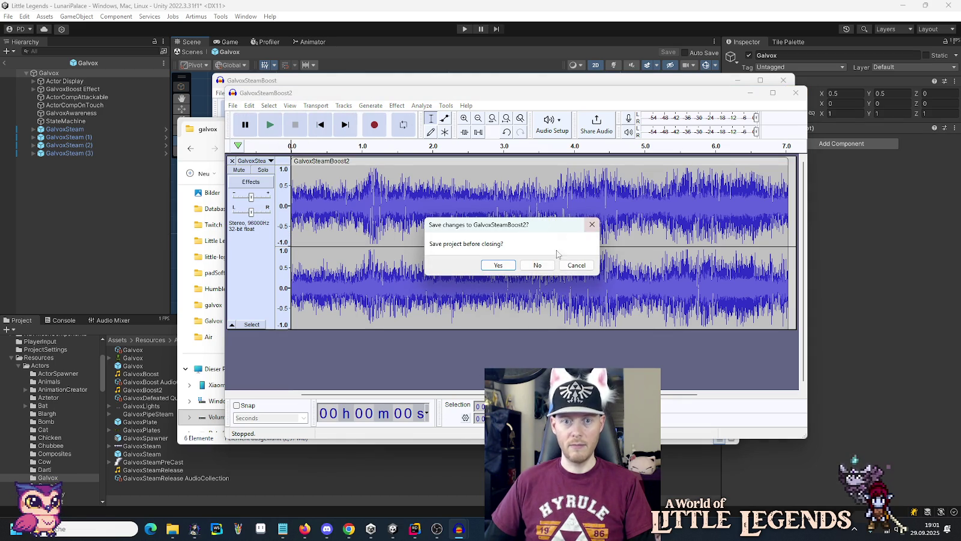
pyautogui.click(543, 269)
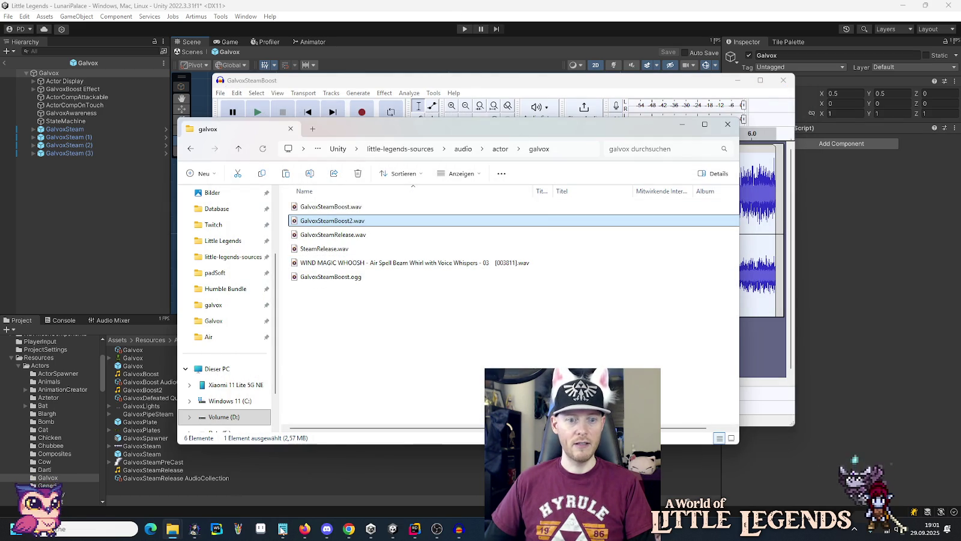
pyautogui.click(827, 413)
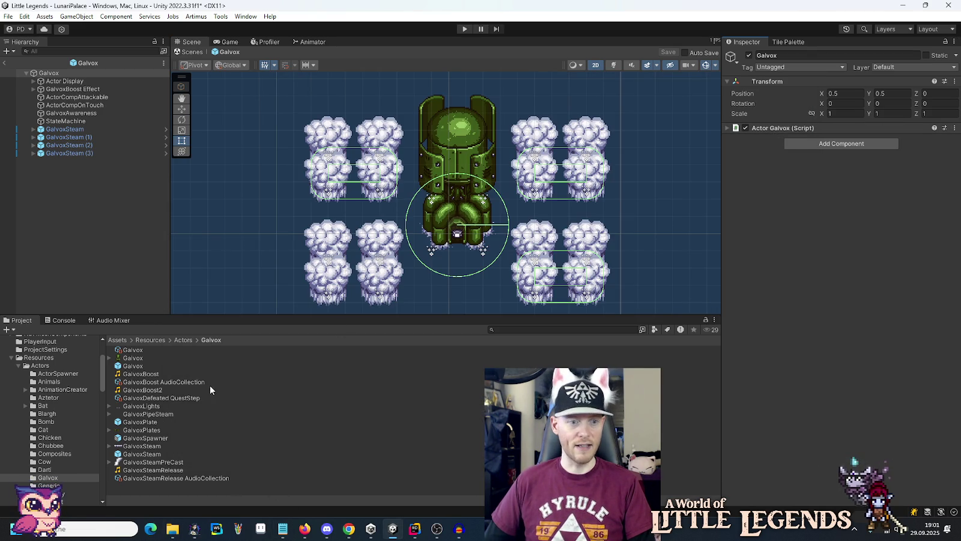
# - Open the GalvoxBoost AudioCollection from GalvoxBoost Effect and drop GalvoxBoost2 into Clips Element 0
pyautogui.click(81, 89)
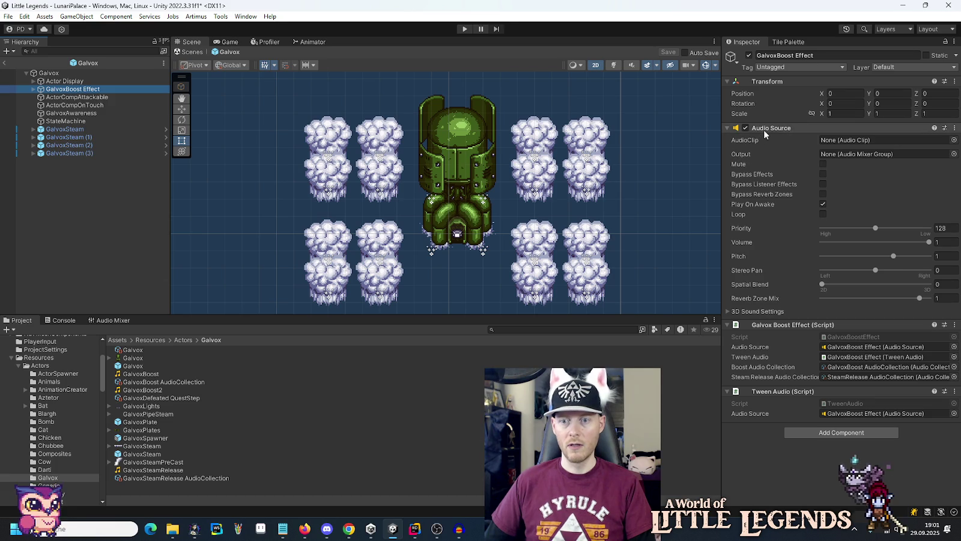
pyautogui.click(765, 129)
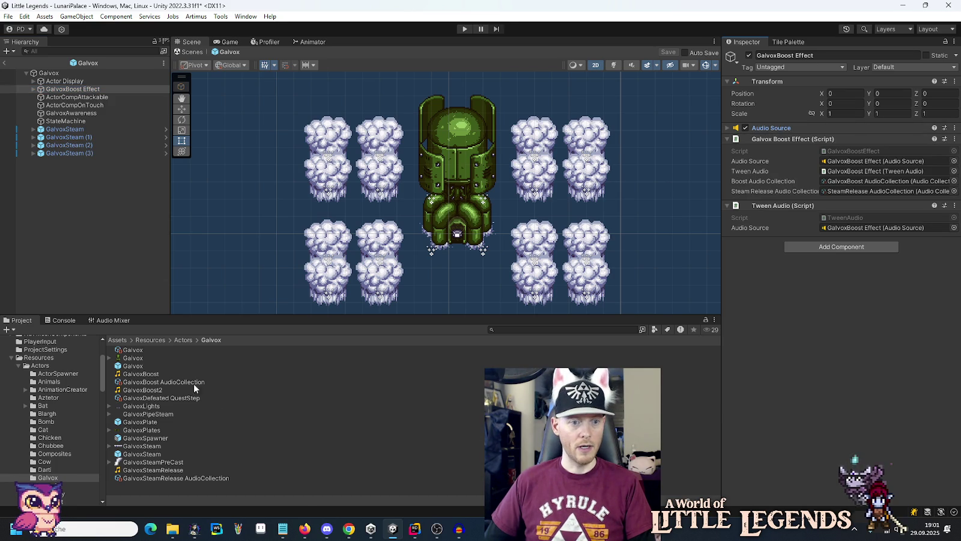
pyautogui.doubleClick(882, 180)
pyautogui.moveTo(142, 389)
pyautogui.mouseDown()
pyautogui.moveTo(238, 370)
pyautogui.moveTo(888, 122)
pyautogui.mouseUp()
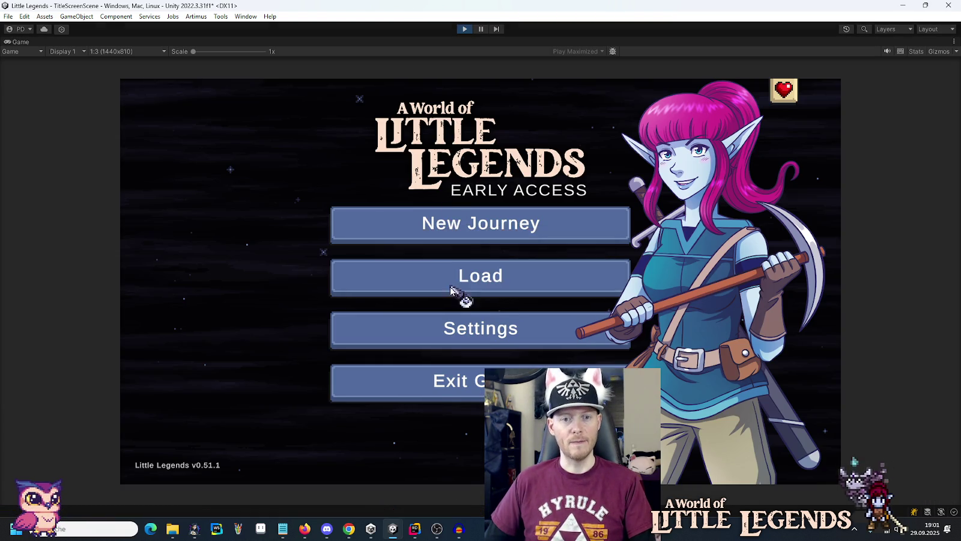
# - Load the save, walk into the boss arena to test GalvoxBoost2, then stop playing
pyautogui.click(458, 295)
pyautogui.click(402, 244)
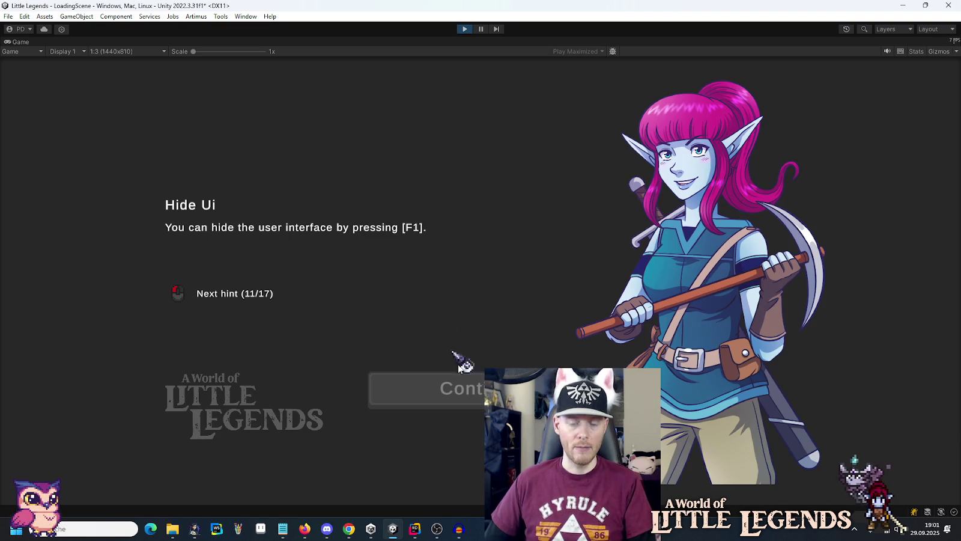
pyautogui.click(475, 394)
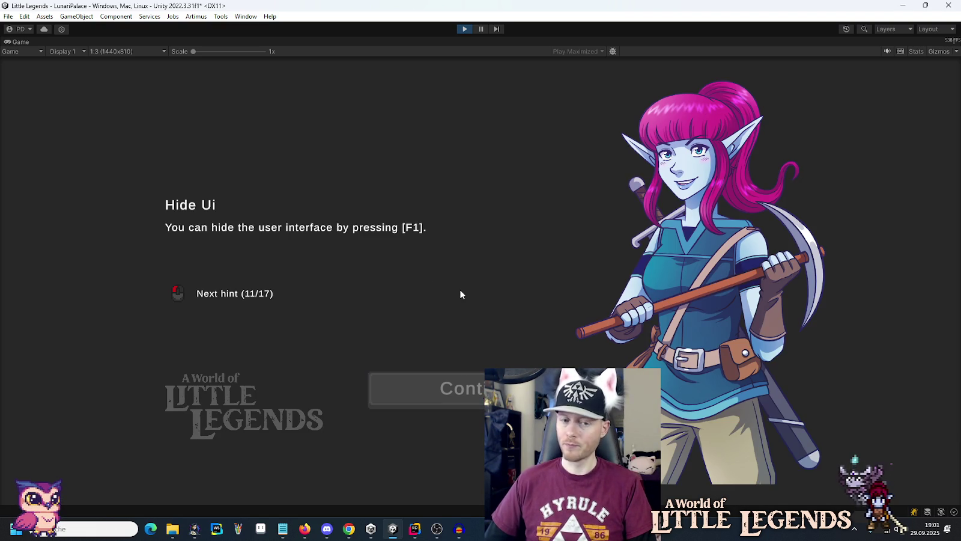
pyautogui.press('d')
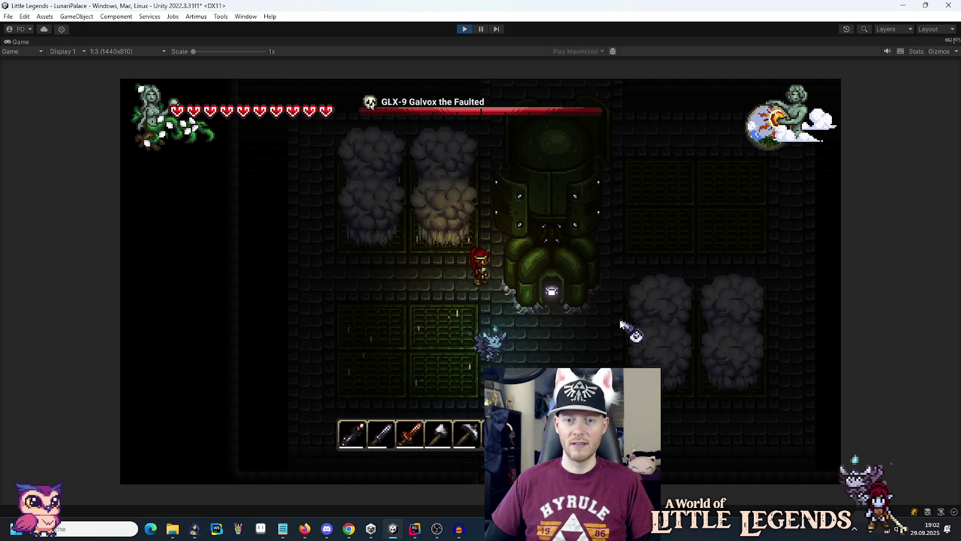
pyautogui.click(463, 29)
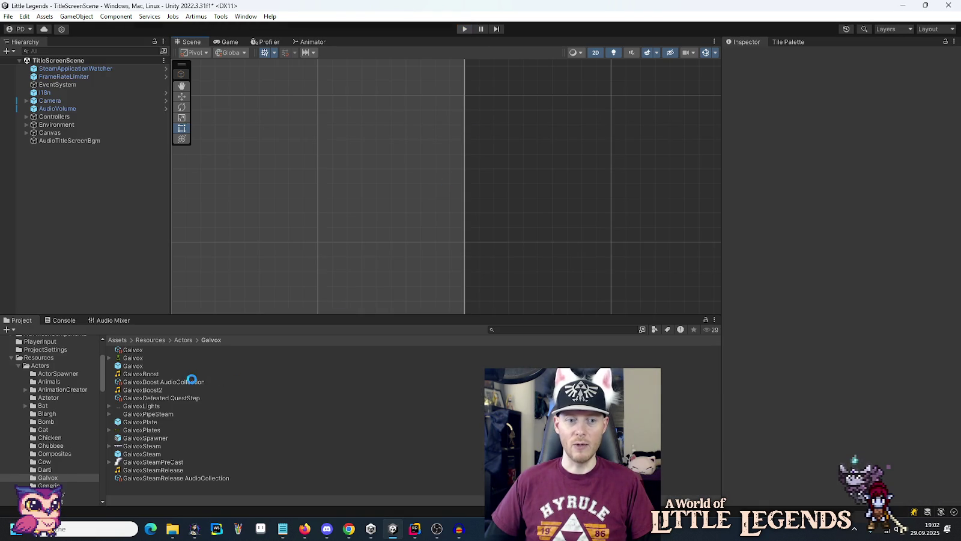
# - Set the GalvoxBoost AudioCollection's Volume to 0.75
pyautogui.click(182, 383)
pyautogui.click(944, 89)
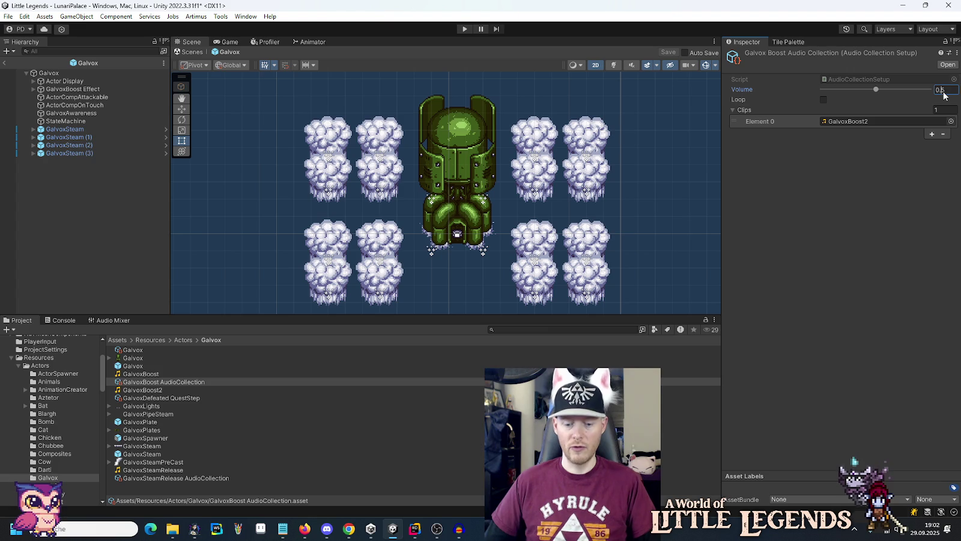
pyautogui.press('Return')
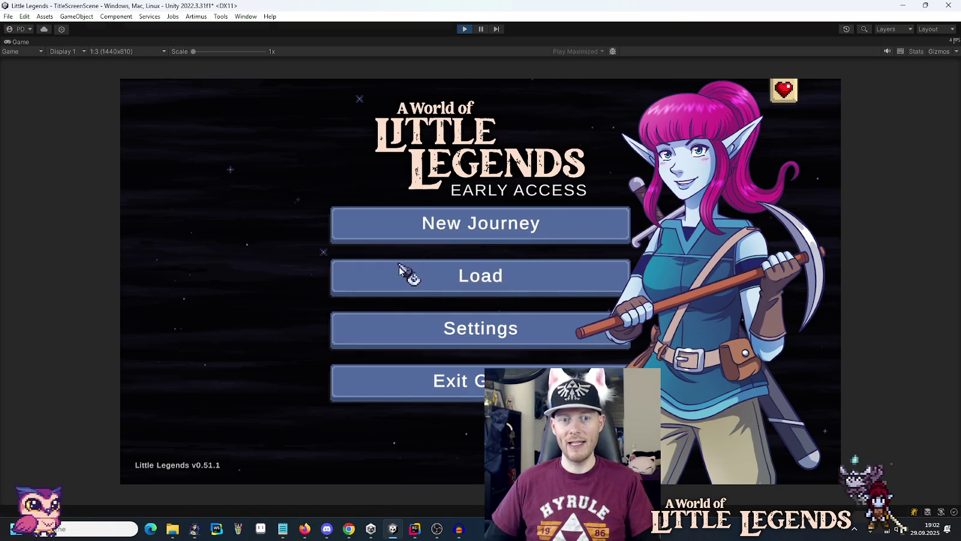
# - Load the first save slot, playtest the GLX-9 Galvox fight, then exit play mode
pyautogui.click(403, 272)
pyautogui.click(384, 247)
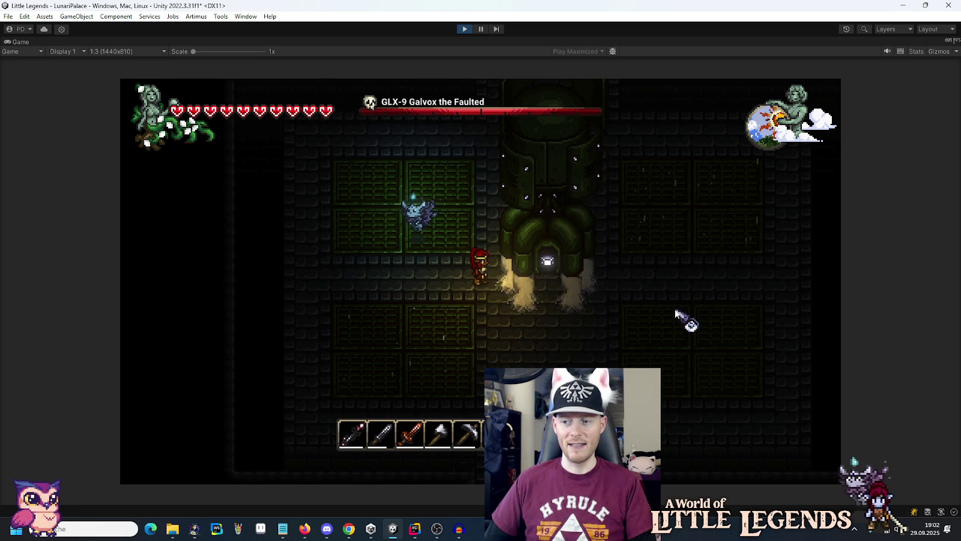
pyautogui.click(465, 29)
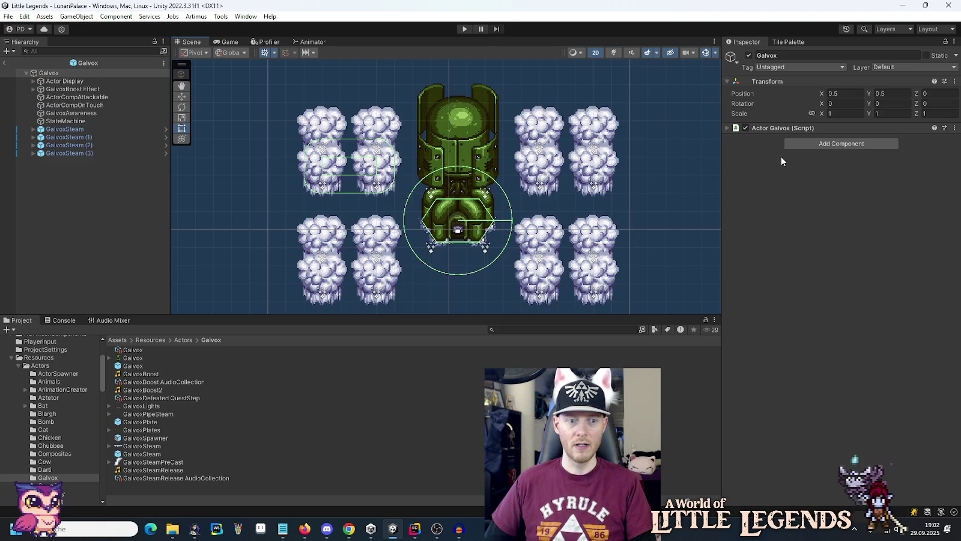
# - Review the GalvoxBoost2 clip and the GalvoxBoost AudioCollection's volume and clip, then enter play mode
pyautogui.click(189, 389)
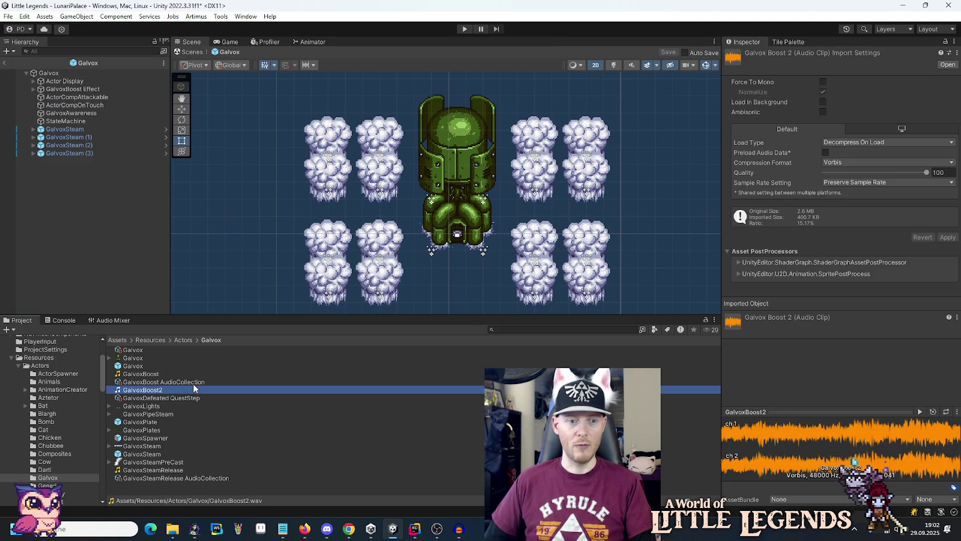
pyautogui.click(192, 382)
pyautogui.click(942, 90)
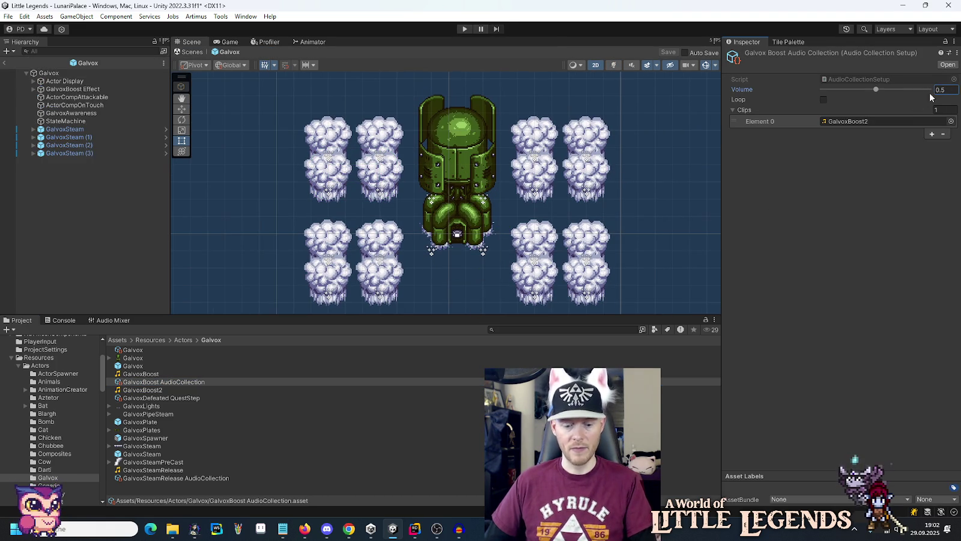
pyautogui.click(465, 28)
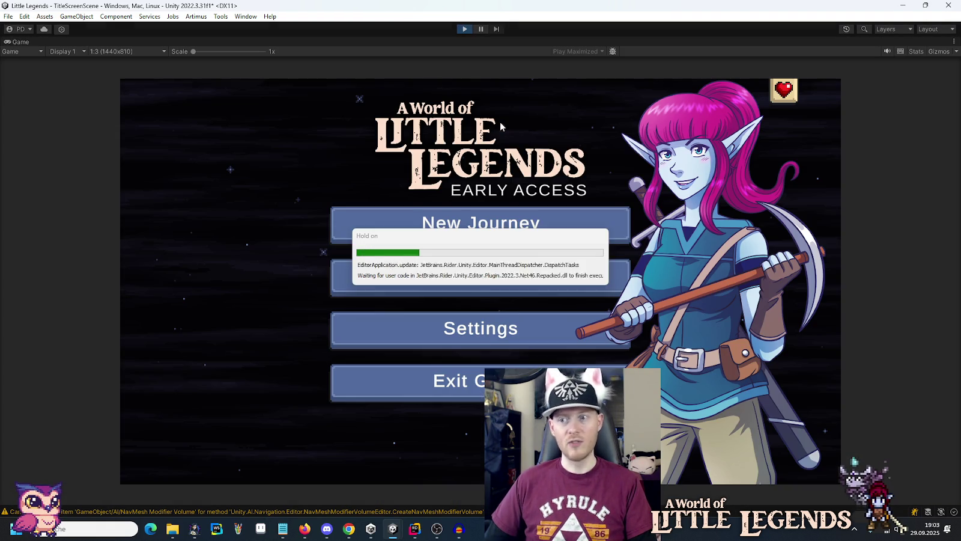
# - Load the first save slot, play the Galvox boss fight to hear the boost, then stop
pyautogui.click(497, 292)
pyautogui.click(417, 254)
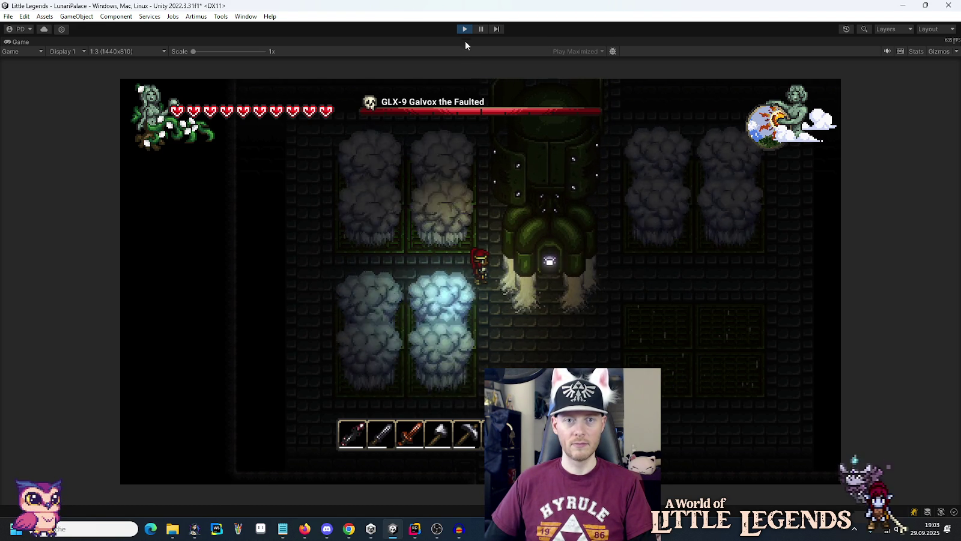
pyautogui.click(464, 29)
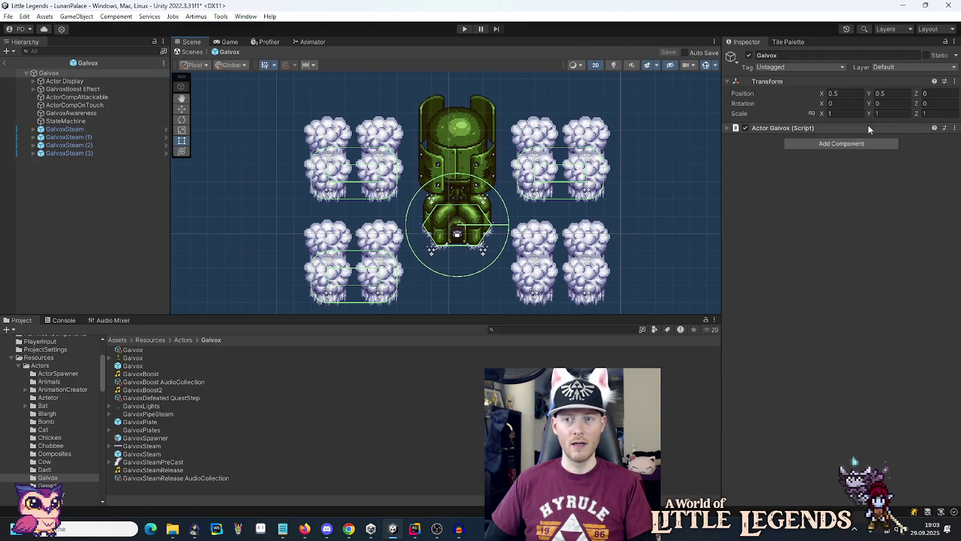
# - Put GalvoxBoost in the collection's Element 0, rename GalvoxBoost2 to GalvoxLaser, and enter play mode
pyautogui.click(150, 383)
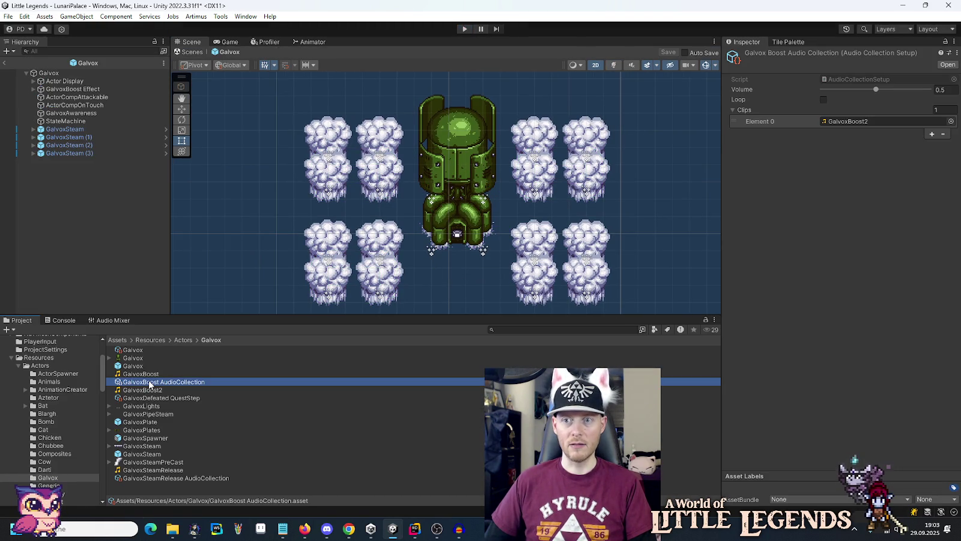
pyautogui.moveTo(150, 374); pyautogui.dragTo(844, 122)
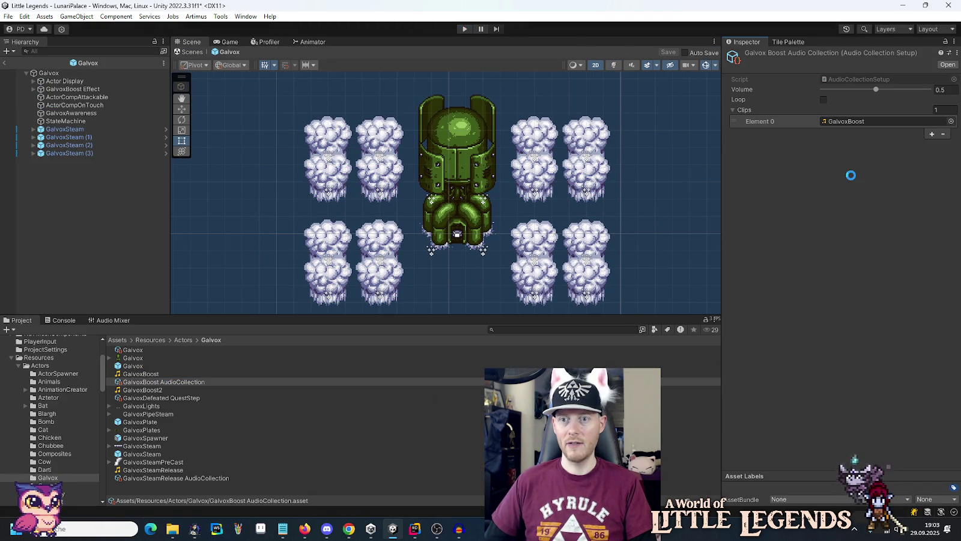
pyautogui.click(157, 389)
pyautogui.press('BackSpace')
pyautogui.press('BackSpace')
pyautogui.press('BackSpace')
pyautogui.write('Ls')
pyautogui.press('BackSpace')
pyautogui.write('aser')
pyautogui.press('Return')
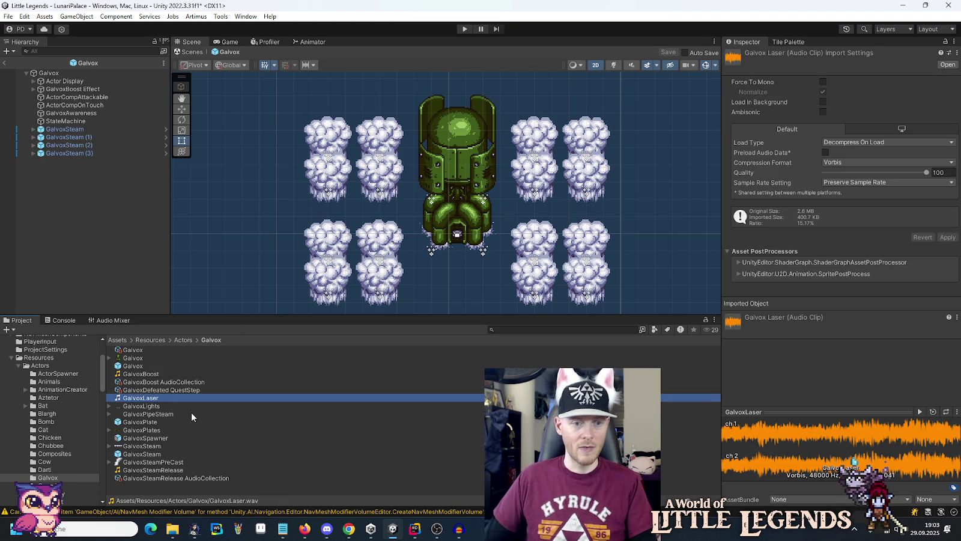
pyautogui.click(464, 29)
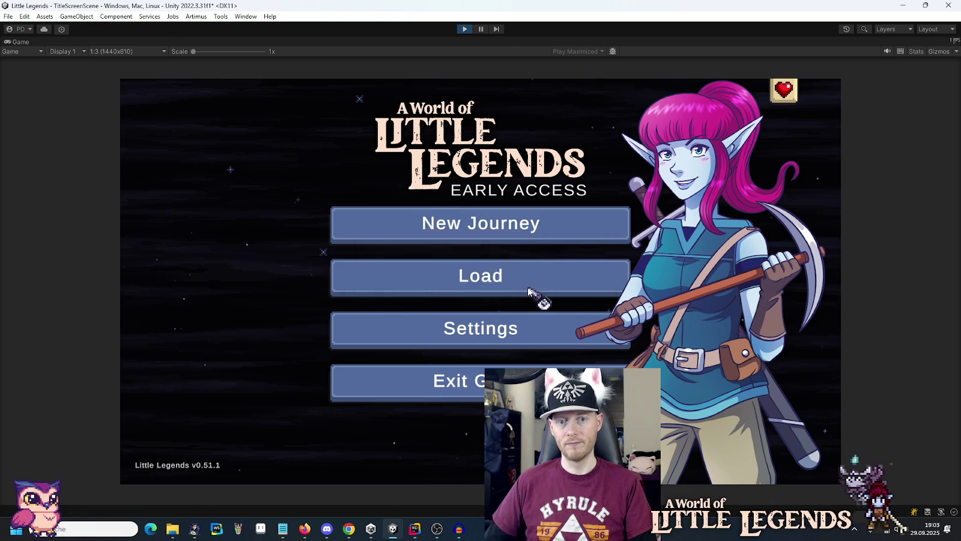
# - Load the first save slot, replay the Galvox fight with the restored clip, then stop
pyautogui.click(535, 287)
pyautogui.click(391, 239)
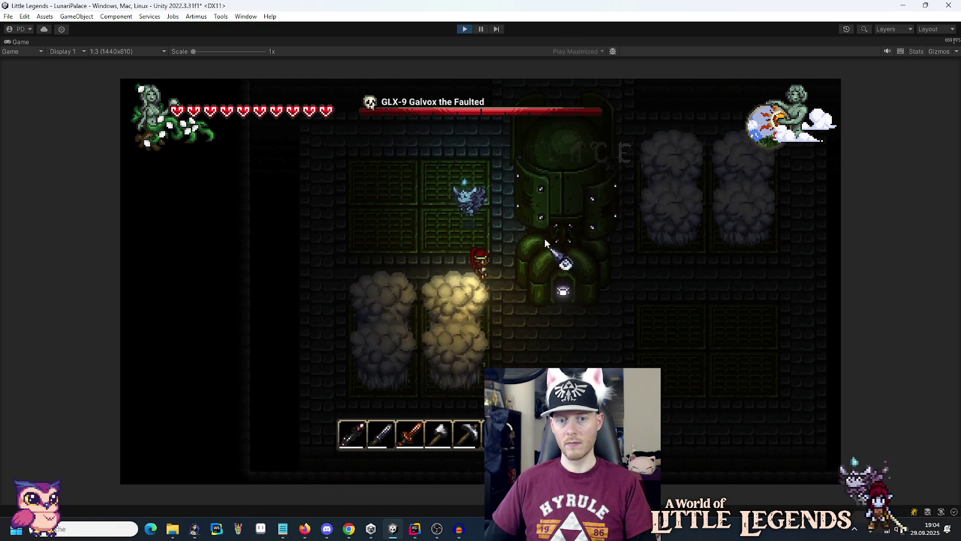
pyautogui.click(462, 28)
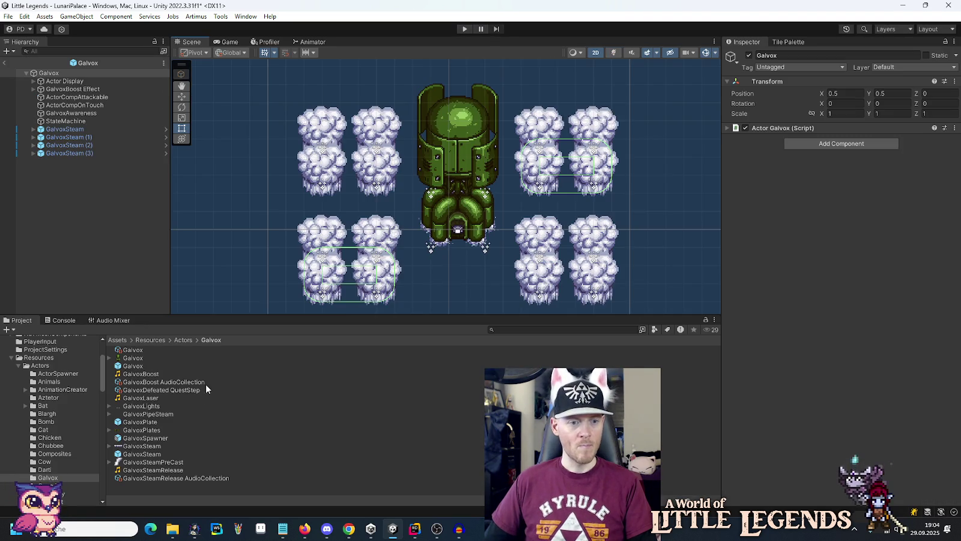
# - Set the GalvoxBoost AudioCollection's Volume to 0.15 and inspect the GalvoxBoost Effect object
pyautogui.click(179, 382)
pyautogui.click(942, 90)
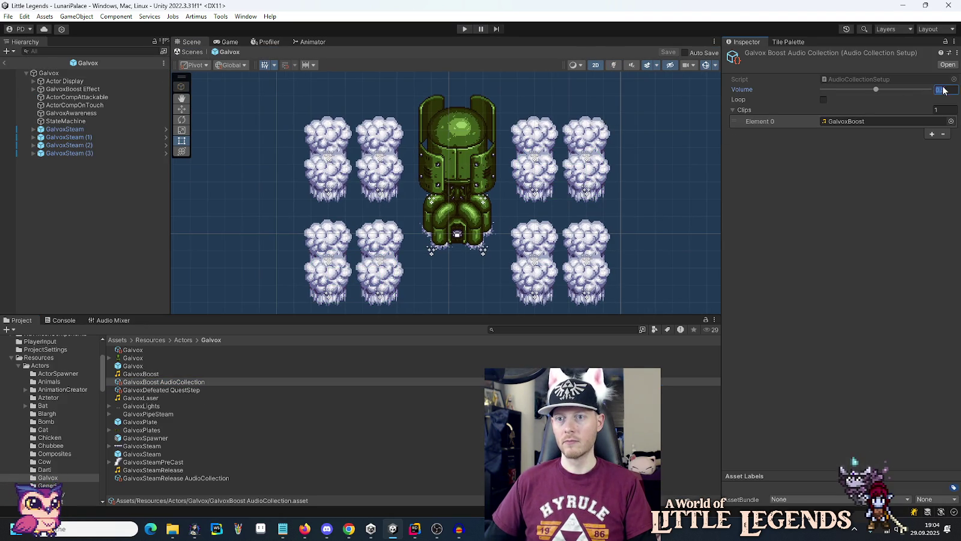
pyautogui.press('Return')
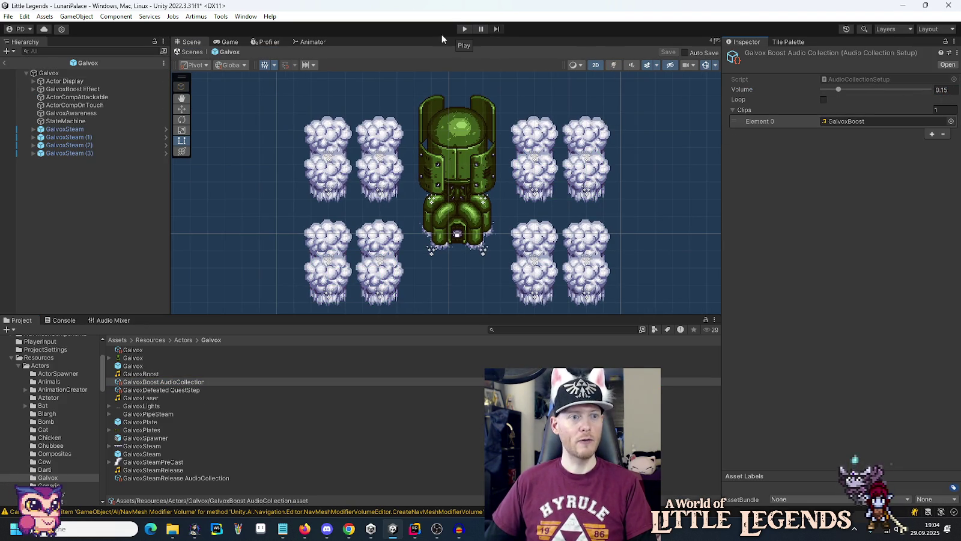
pyautogui.click(104, 89)
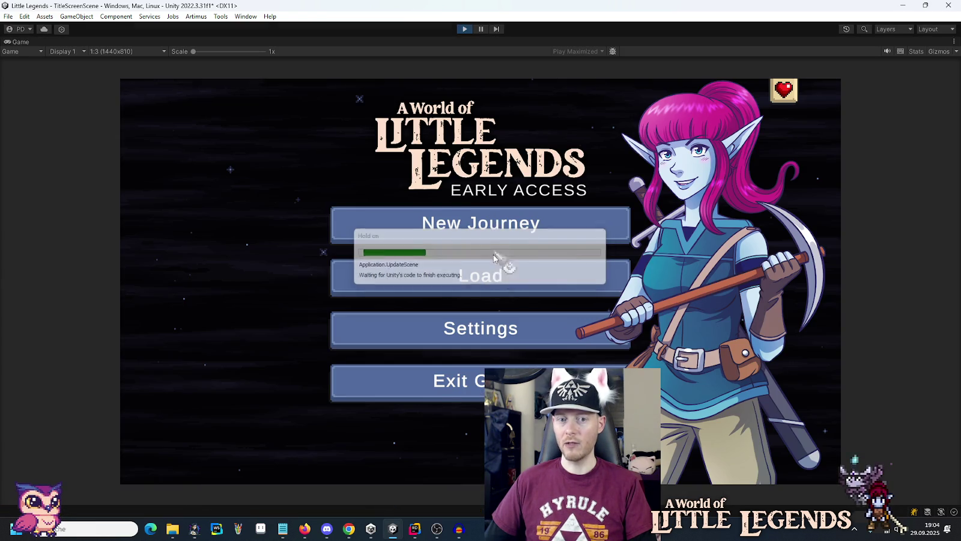
# - Load the first save slot, test the Galvox fight at 0.15 boost volume, then stop
pyautogui.click(493, 276)
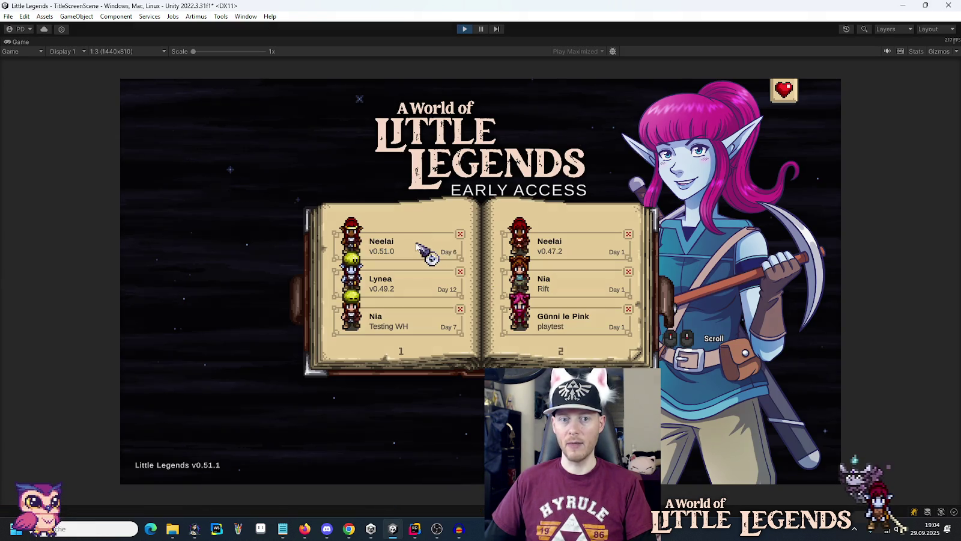
pyautogui.click(417, 245)
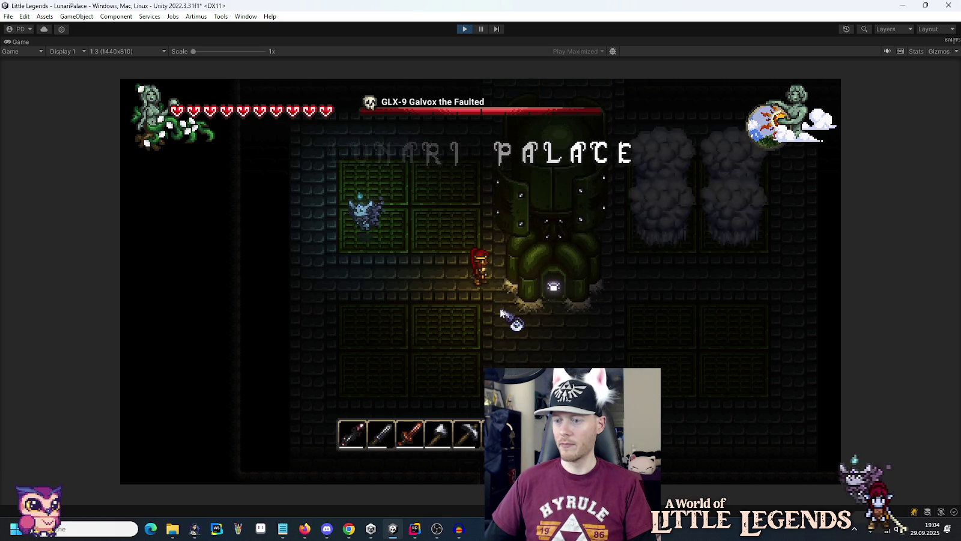
pyautogui.click(466, 29)
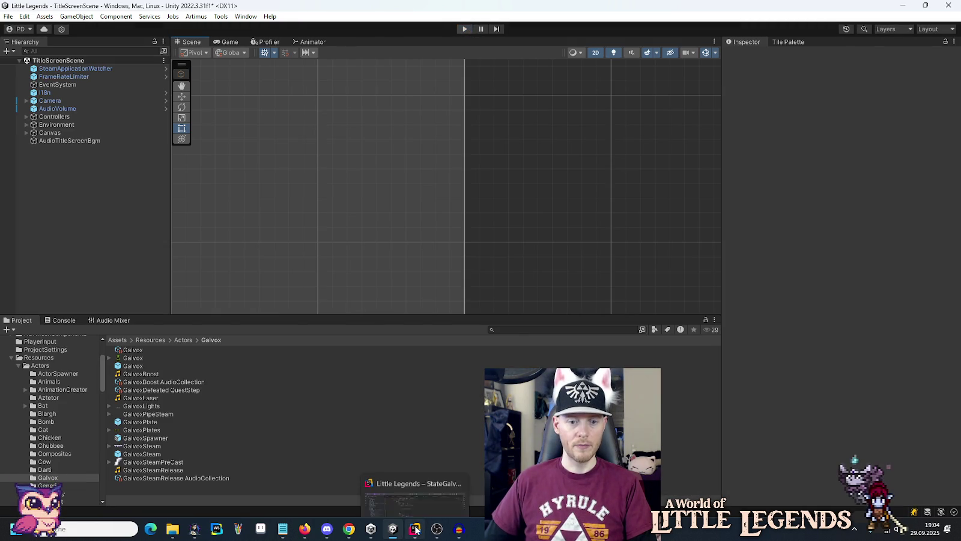
# - Open the GalvoxBoostEffect.cs script in Rider
pyautogui.click(415, 529)
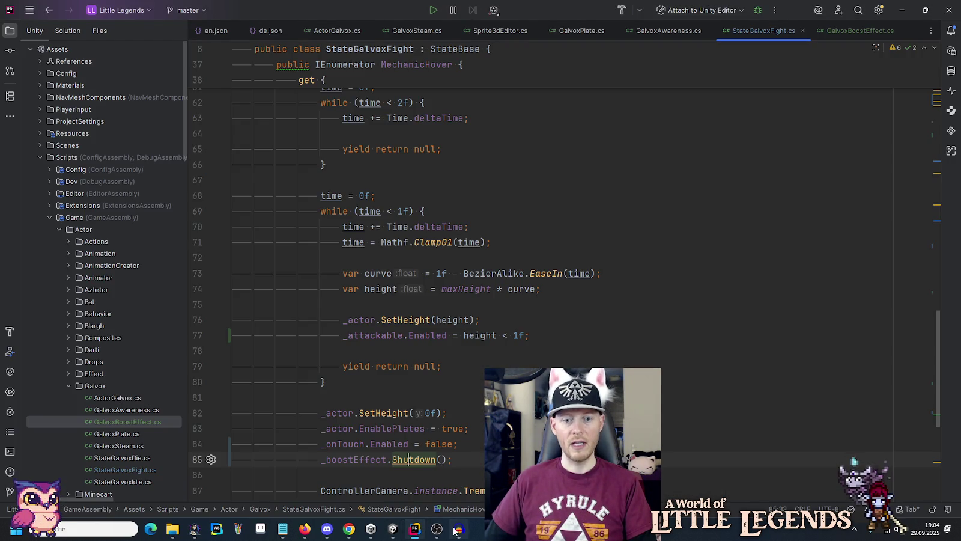
pyautogui.click(519, 290)
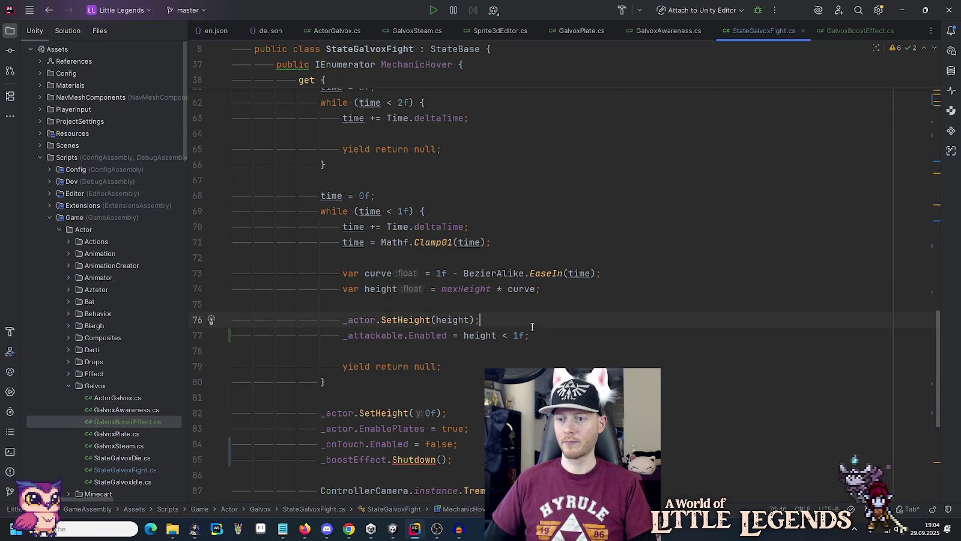
pyautogui.scroll(-5, 531, 327)
pyautogui.scroll(10, 532, 326)
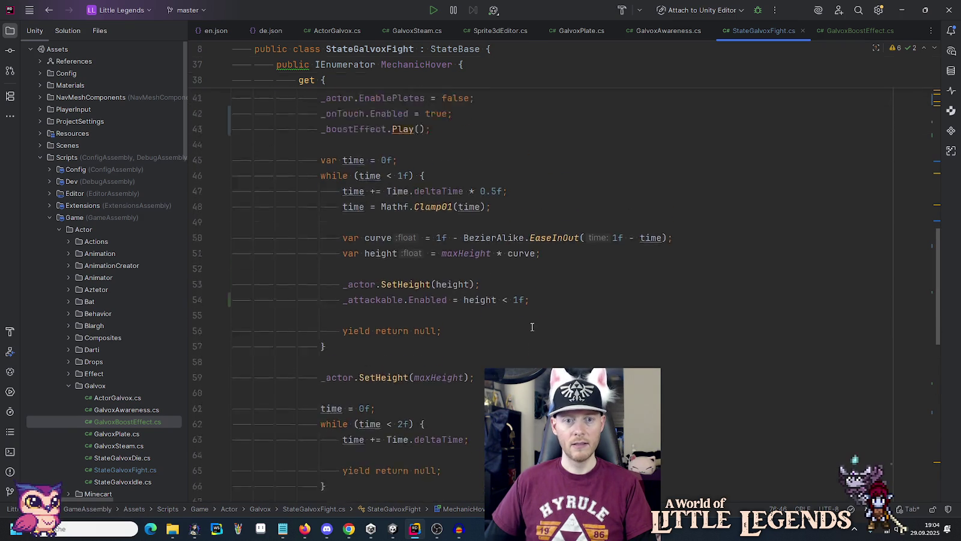
pyautogui.scroll(3, 532, 327)
pyautogui.click(847, 31)
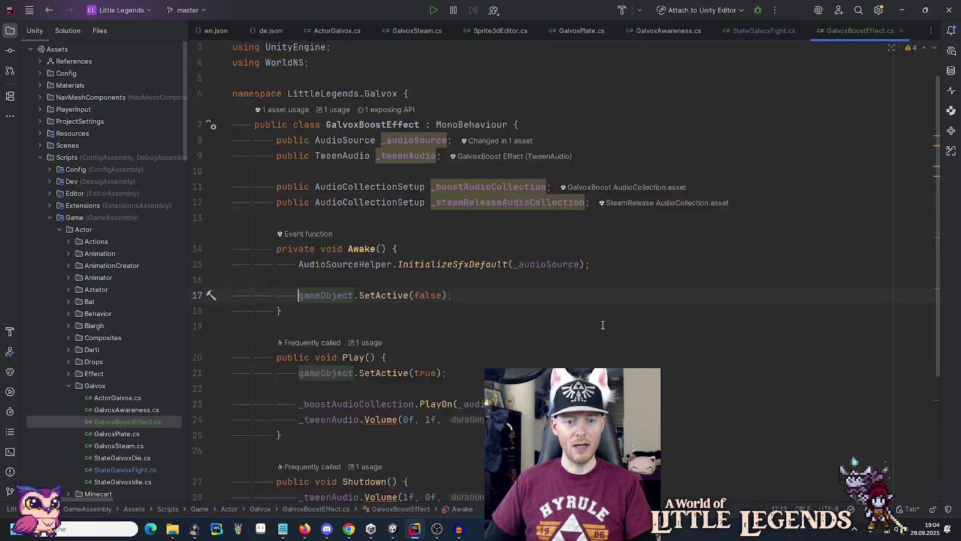
pyautogui.scroll(-4, 603, 325)
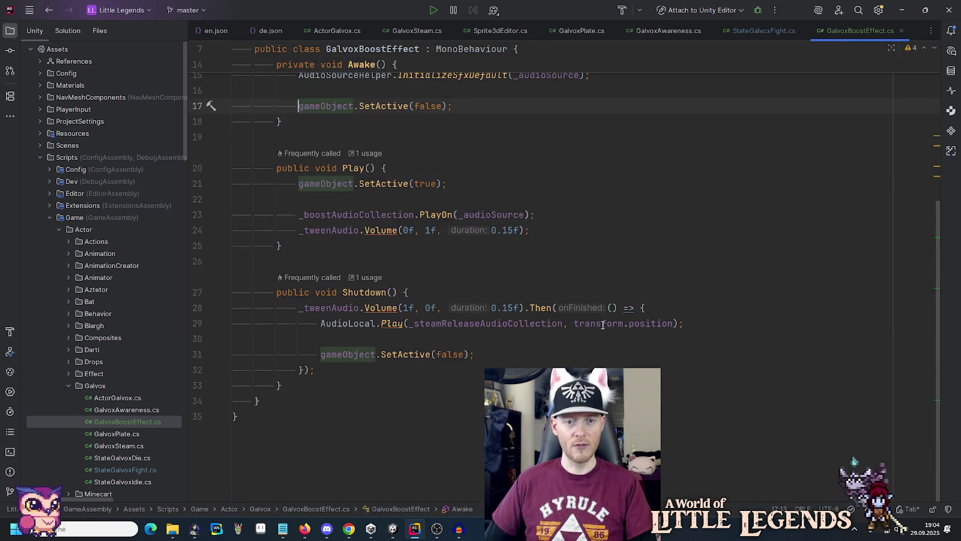
# - Change the fade-in target volume on line 24 from 1f to _boostAudioCollection.volume
pyautogui.doubleClick(395, 214)
pyautogui.click(432, 229)
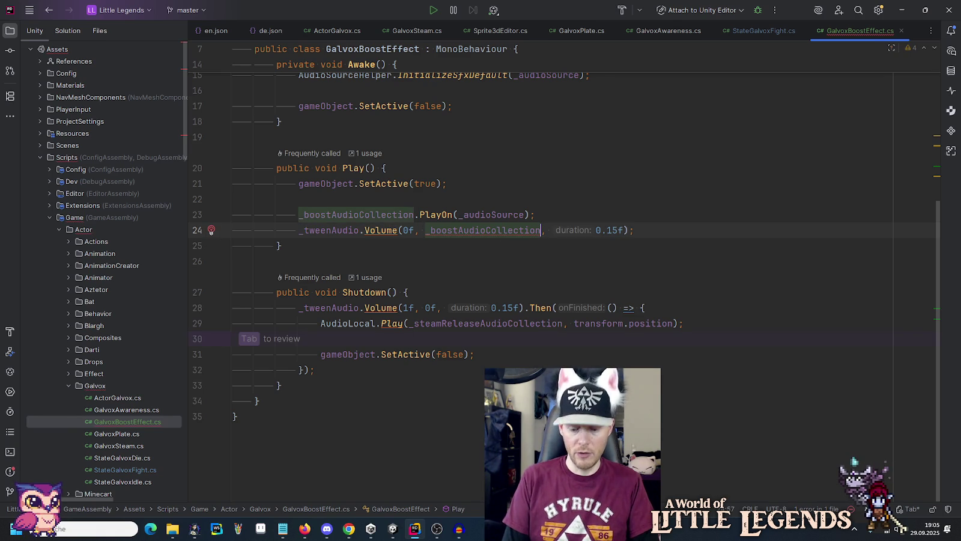
pyautogui.write('.v')
pyautogui.press('Return')
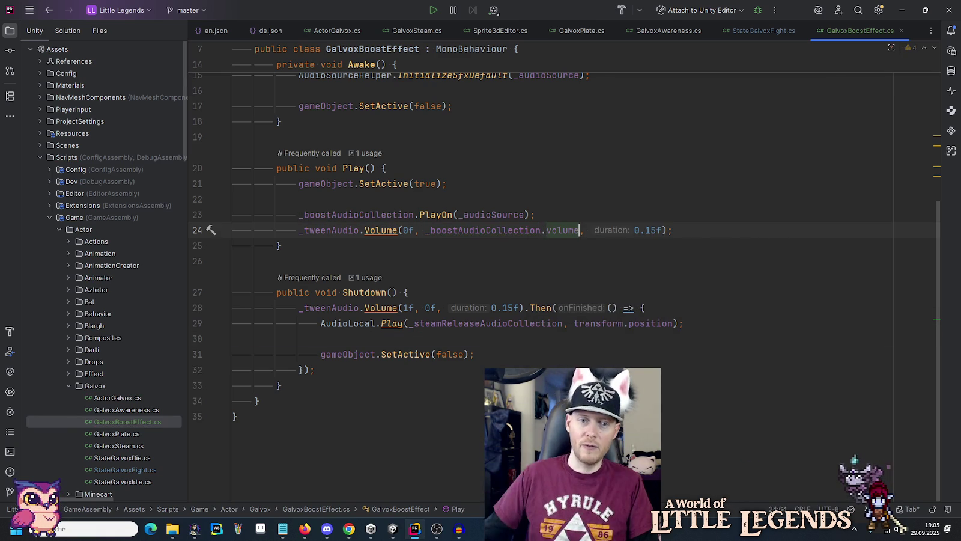
# - Replace the line 28 fade-out start value with _boostAudioCollection.volume and return to Unity
pyautogui.doubleClick(532, 230)
pyautogui.moveTo(532, 230); pyautogui.dragTo(551, 229)
pyautogui.hotkey('ctrl', 'c')
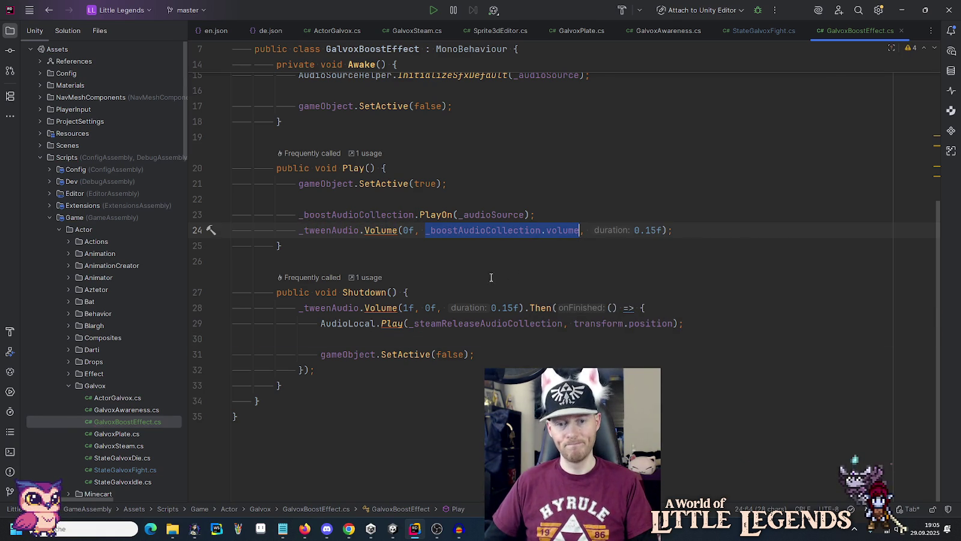
pyautogui.click(410, 307)
pyautogui.hotkey('ctrl', 'v')
pyautogui.click(435, 288)
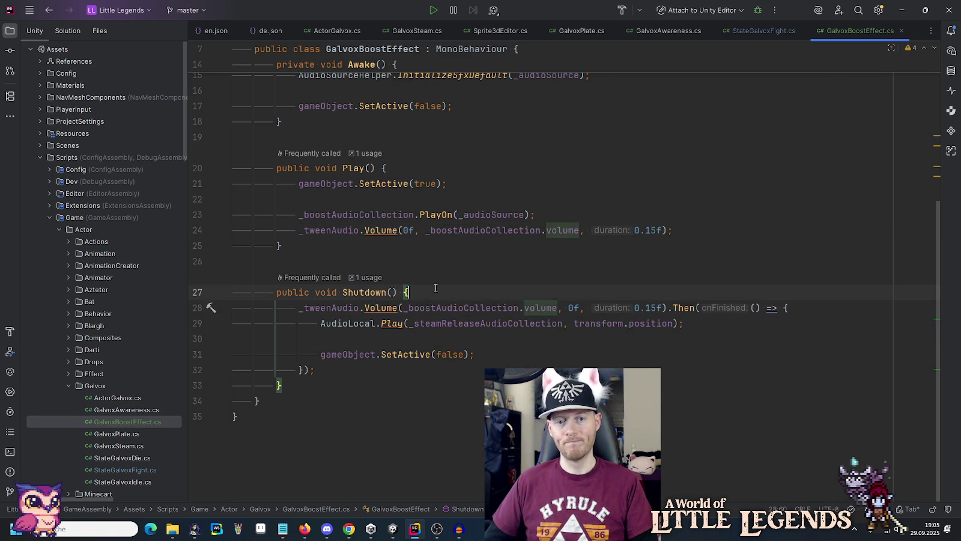
pyautogui.click(391, 528)
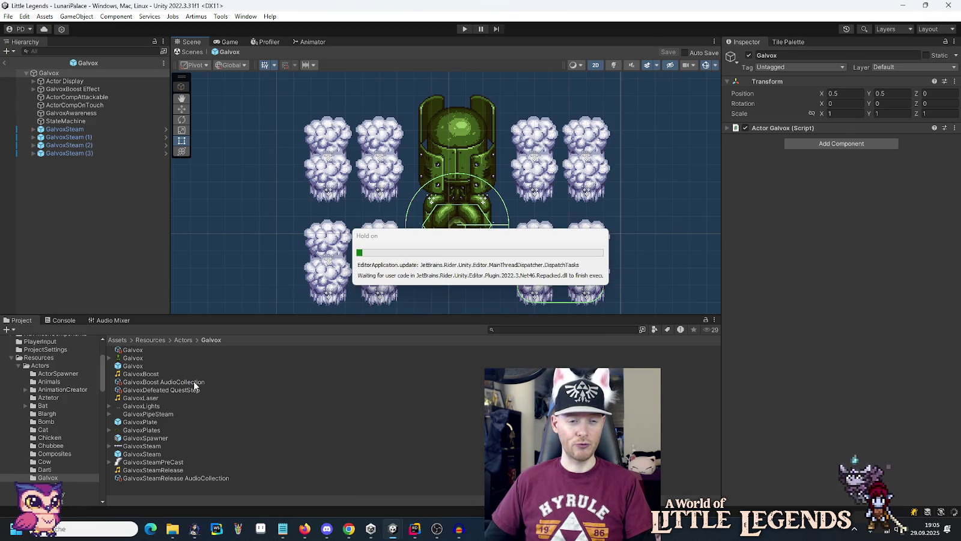
pyautogui.click(193, 381)
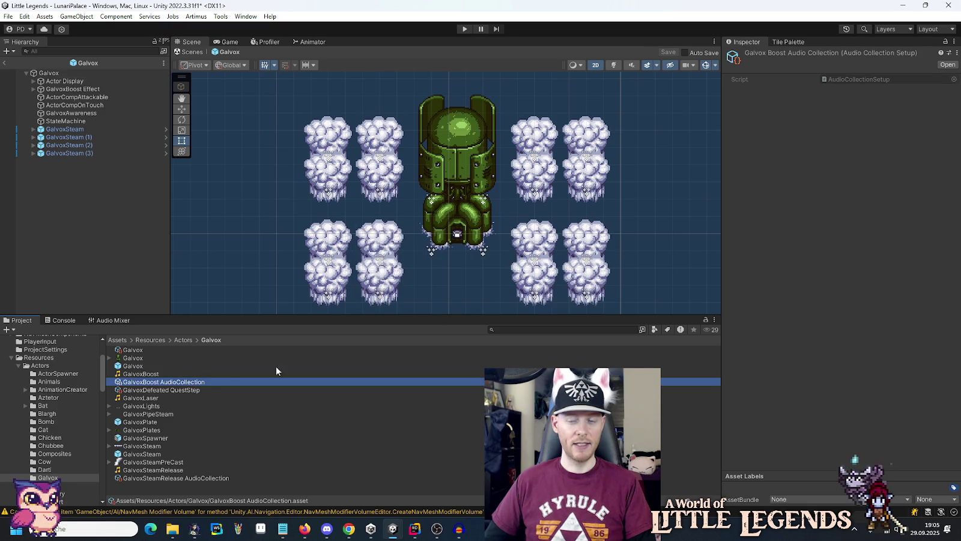
# - Set the GalvoxBoost AudioCollection's Volume to 0.65 and enter play mode
pyautogui.click(946, 90)
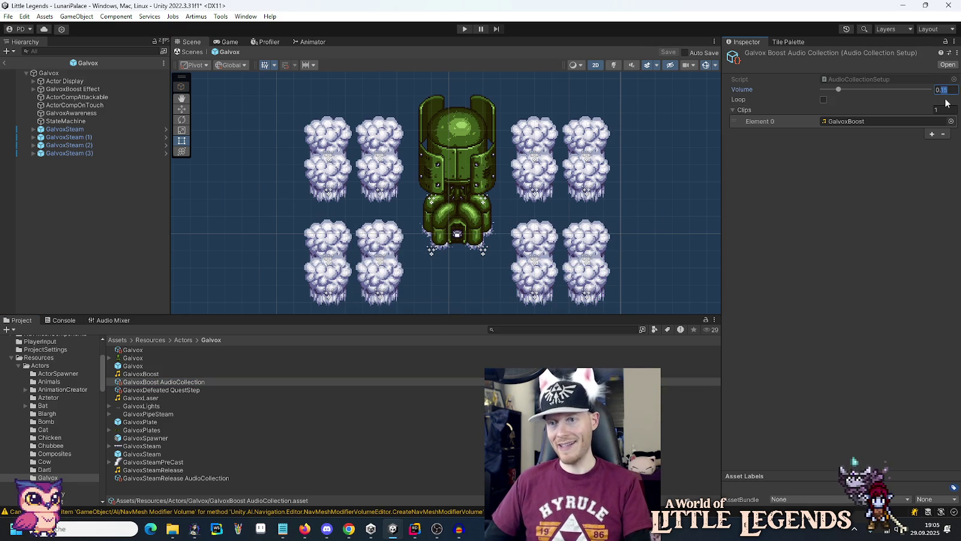
pyautogui.press('Return')
pyautogui.click(465, 30)
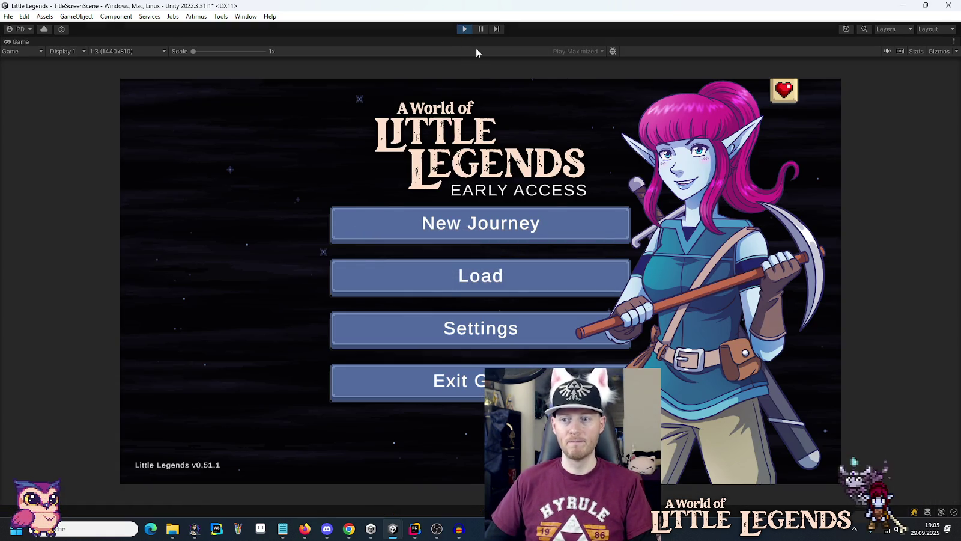
# - Load the first save into the Galvox boss fight, attack the boss twice, then exit play mode
pyautogui.click(532, 274)
pyautogui.click(393, 250)
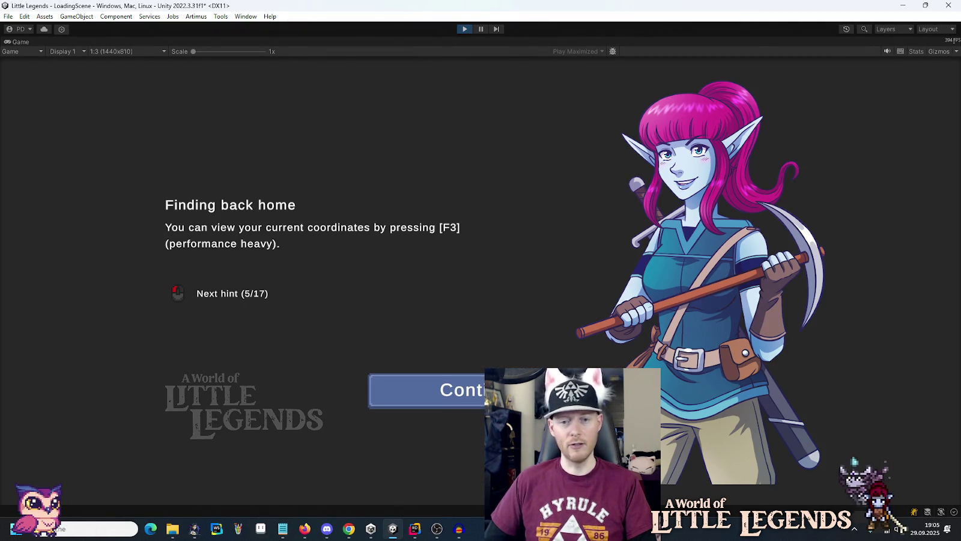
pyautogui.click(529, 276)
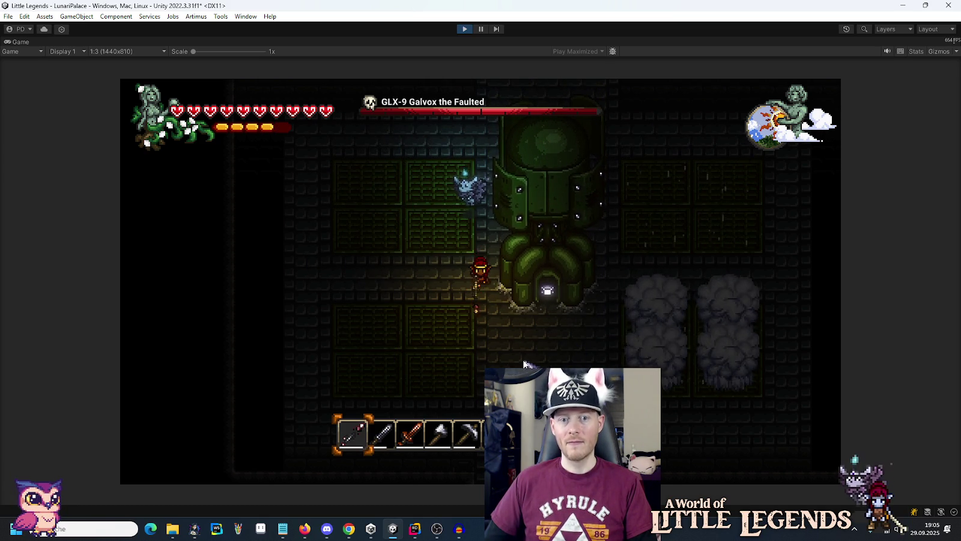
pyautogui.click(342, 277)
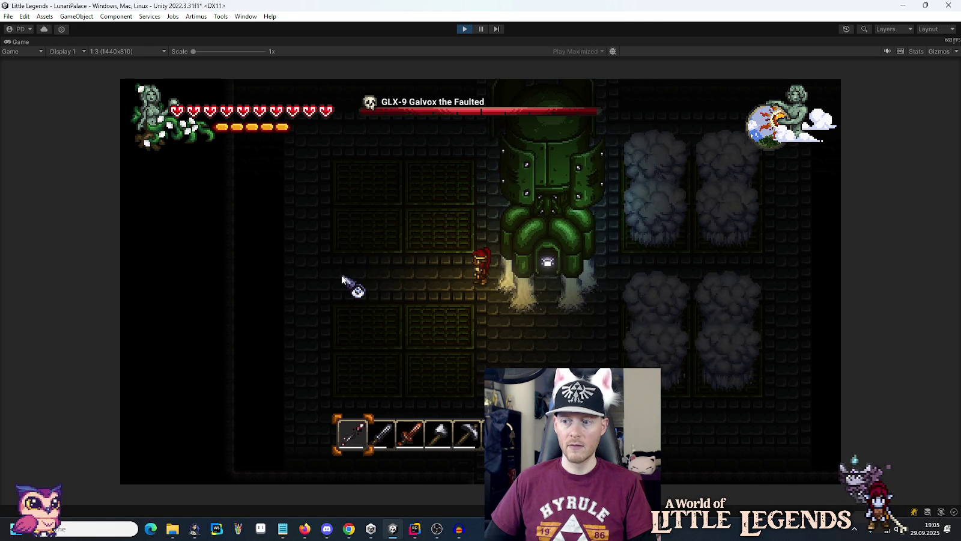
pyautogui.click(342, 278)
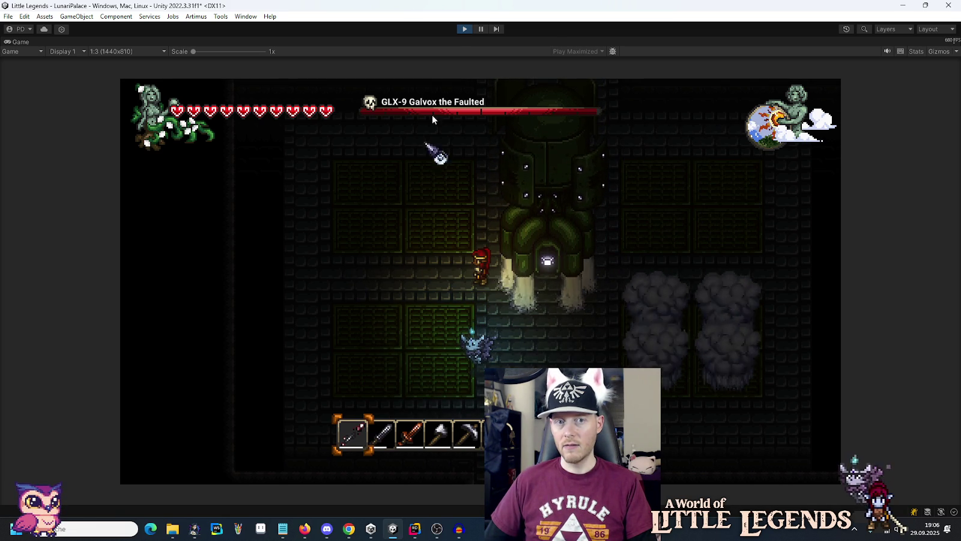
pyautogui.click(463, 30)
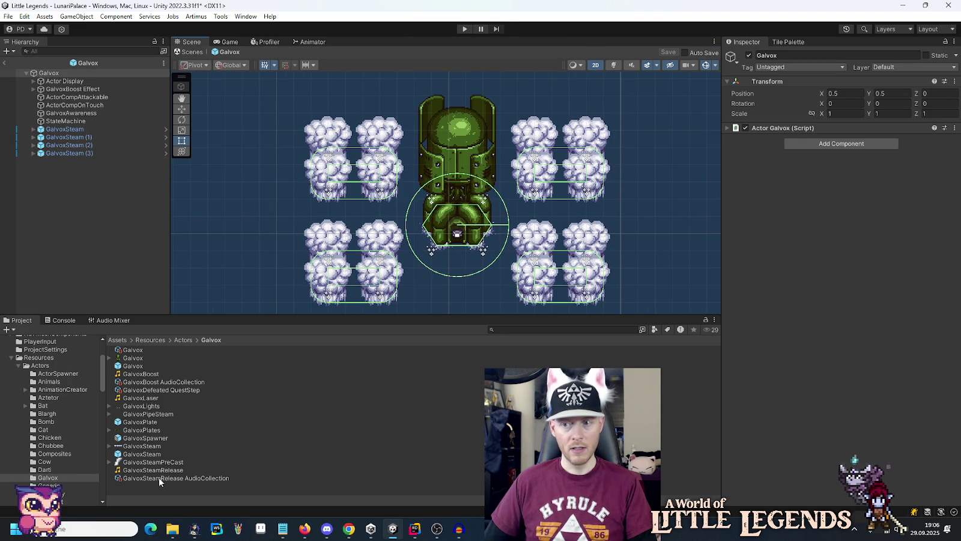
# - Enter play mode with Ctrl+P, load the first save, and move around the Galvox arena
pyautogui.hotkey('ctrl', 'p')
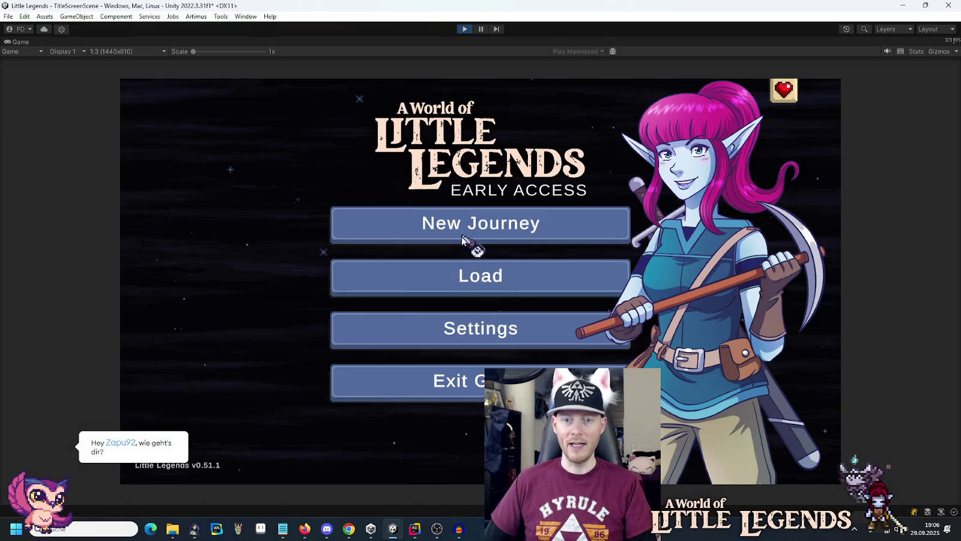
pyautogui.click(481, 293)
pyautogui.click(413, 231)
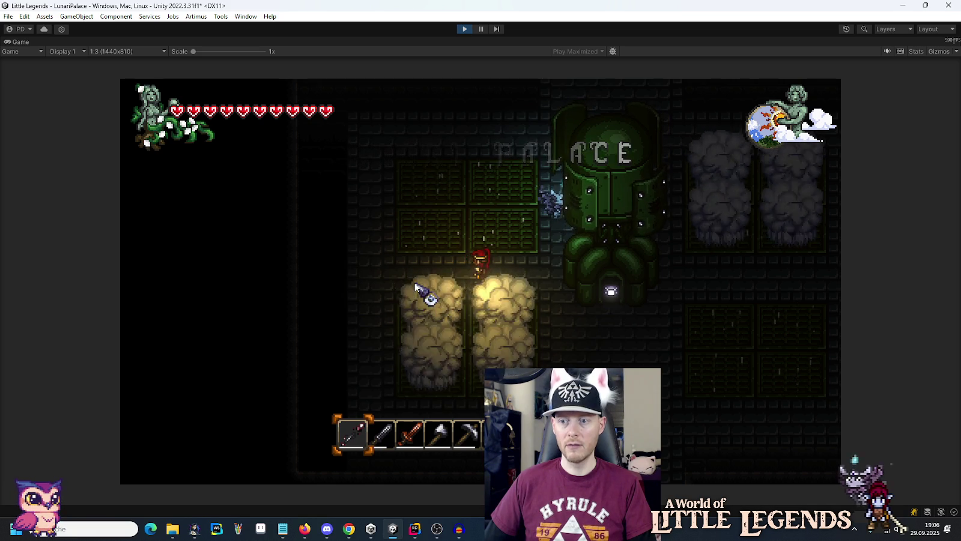
pyautogui.press('d')
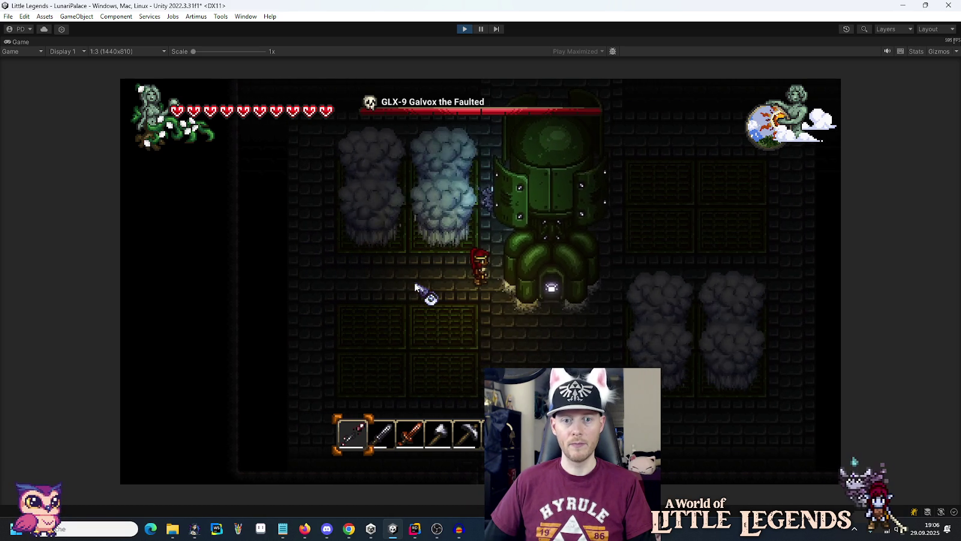
pyautogui.press('a')
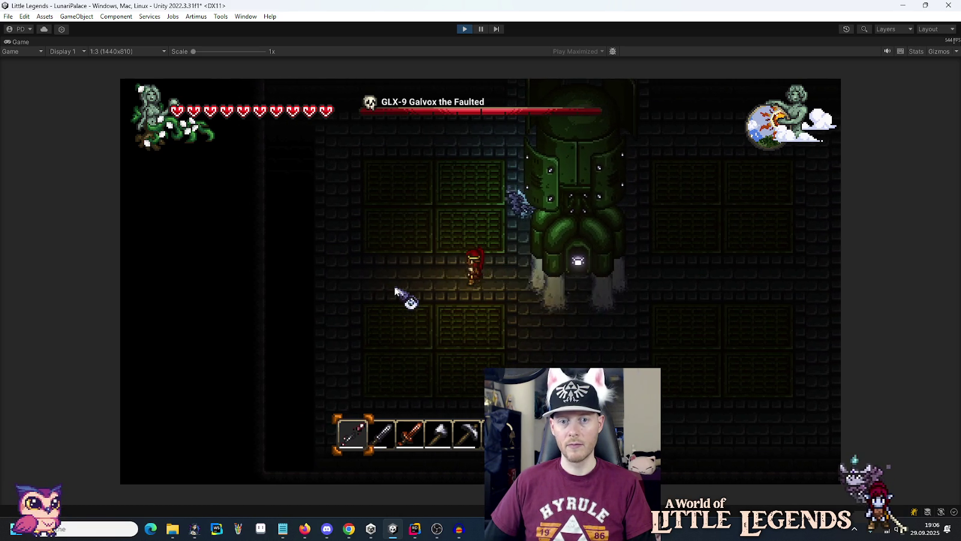
pyautogui.press('d')
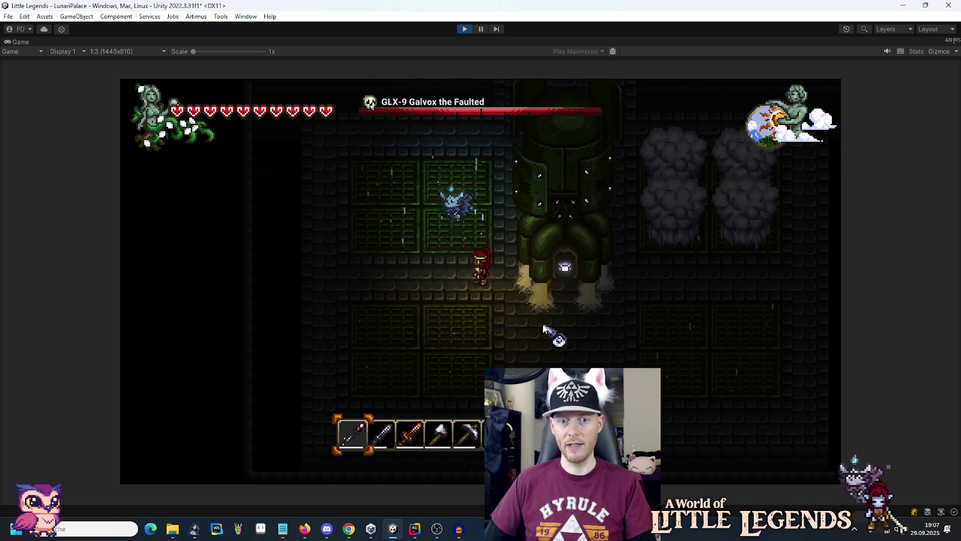
pyautogui.press('s')
pyautogui.press('d')
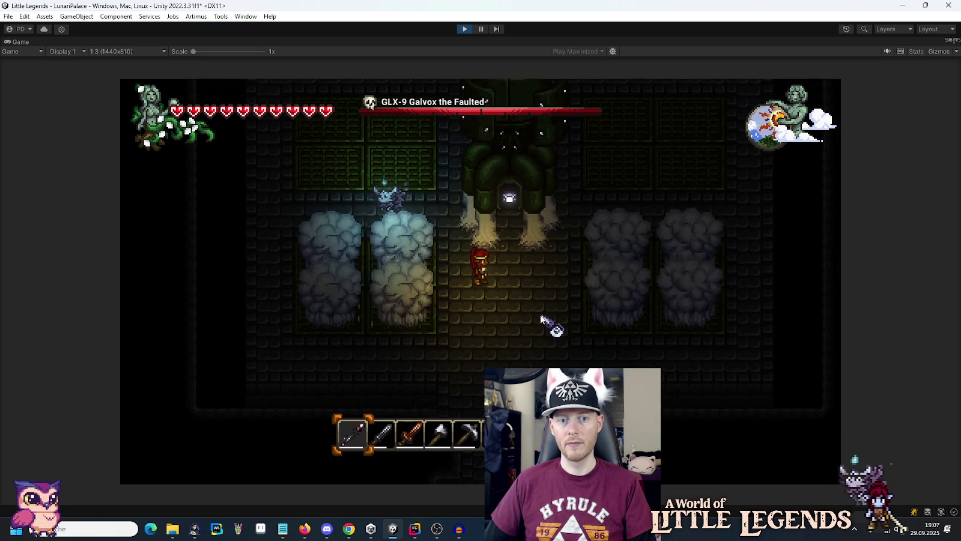
pyautogui.press('s')
pyautogui.press('a')
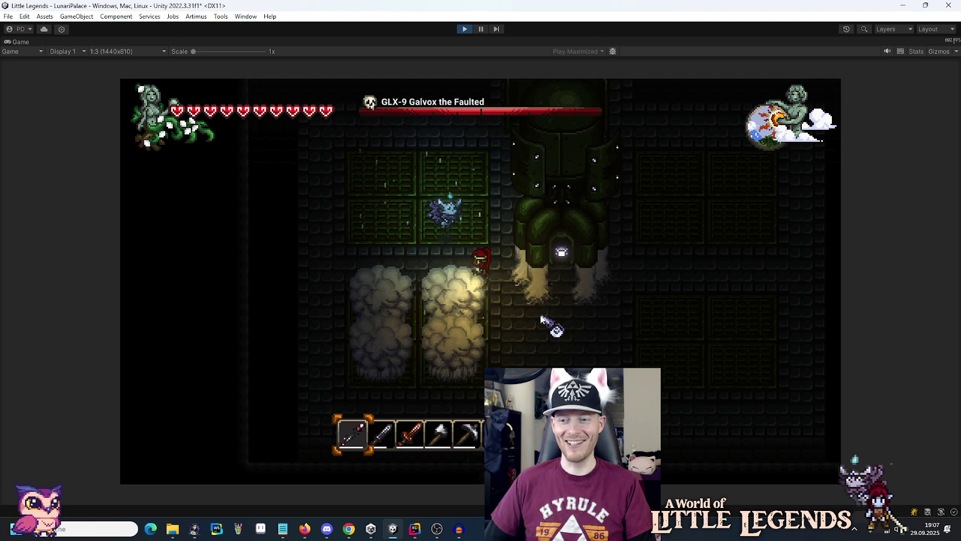
# - Strike Galvox twice to lower its health, then pause and open the game's Settings
pyautogui.click(581, 319)
pyautogui.press('a')
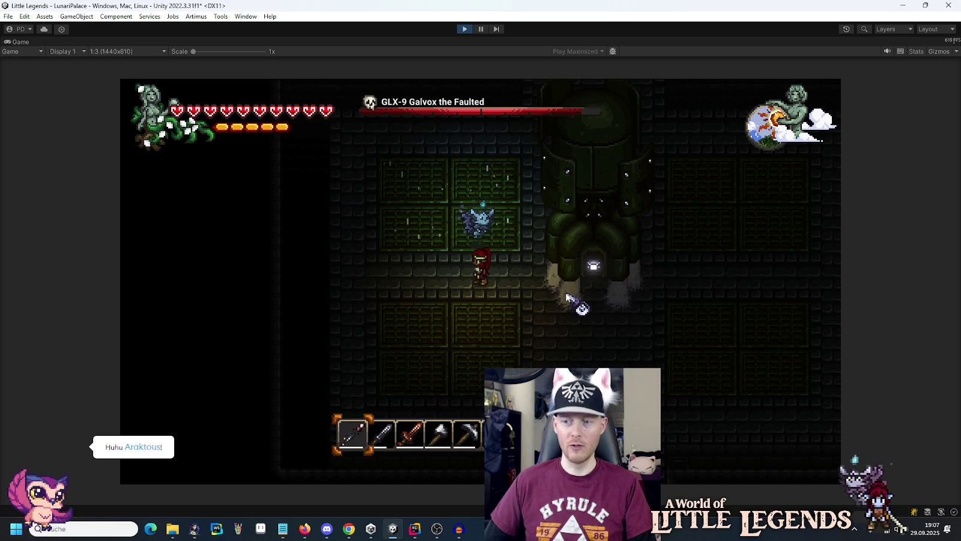
pyautogui.press('d')
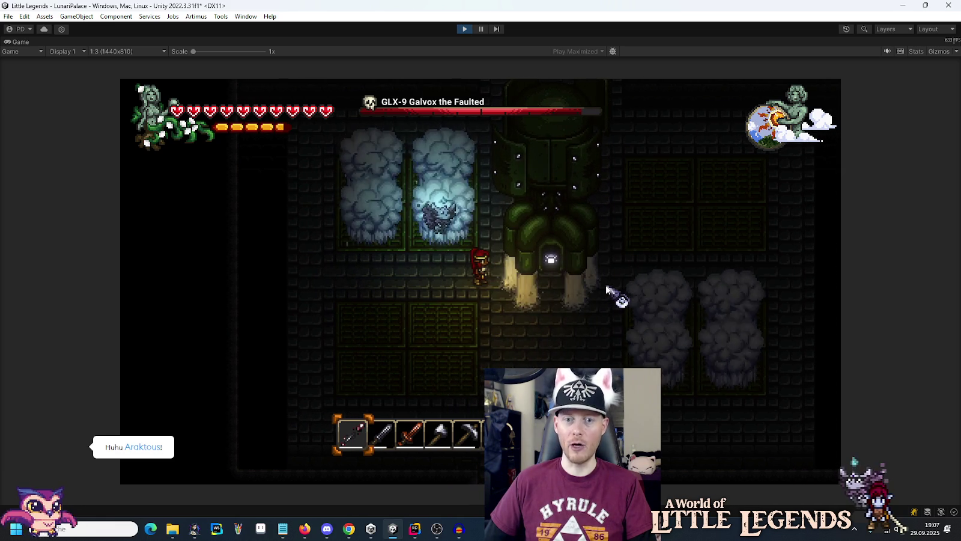
pyautogui.click(607, 290)
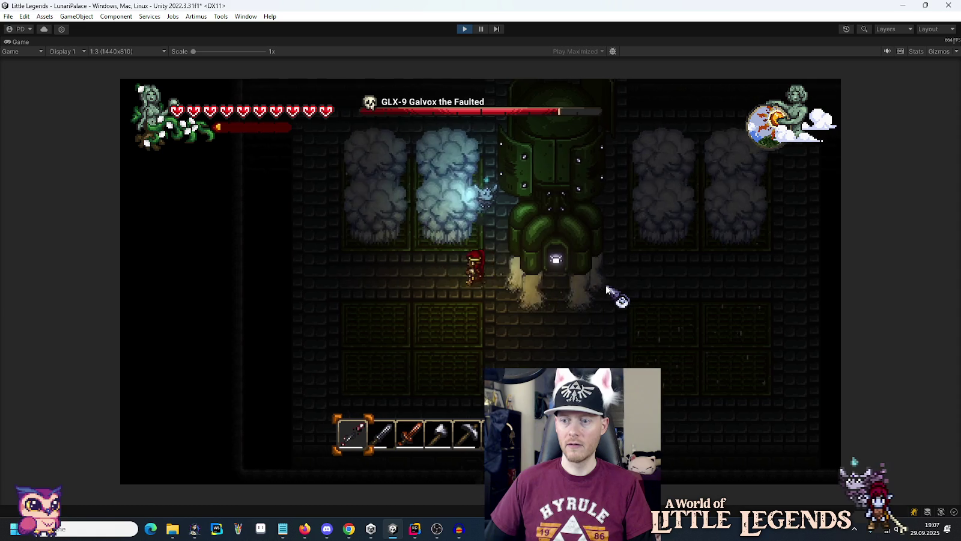
pyautogui.press('a')
pyautogui.press('Escape')
pyautogui.click(547, 285)
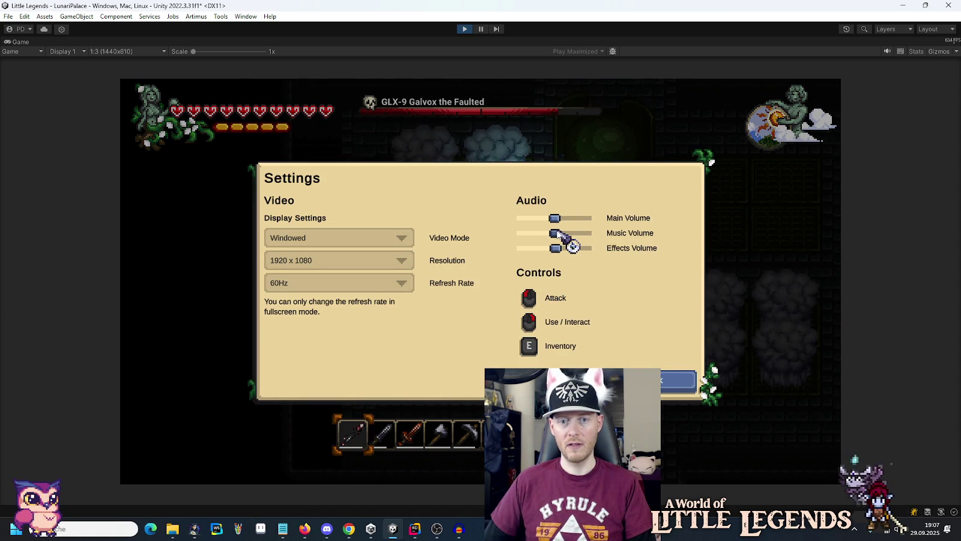
# - Close Settings, resume the fight, land two more hits on Galvox, and exit play mode
pyautogui.click(673, 381)
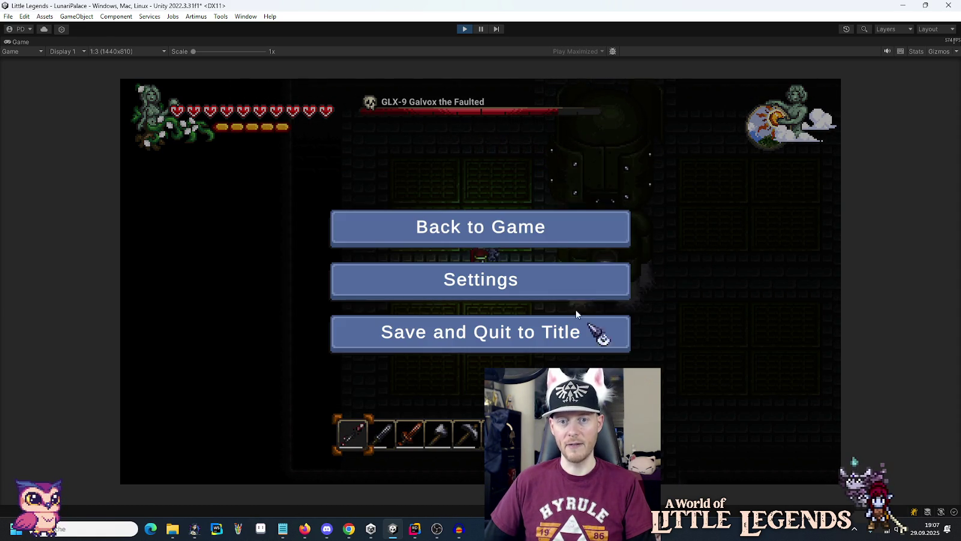
pyautogui.click(503, 230)
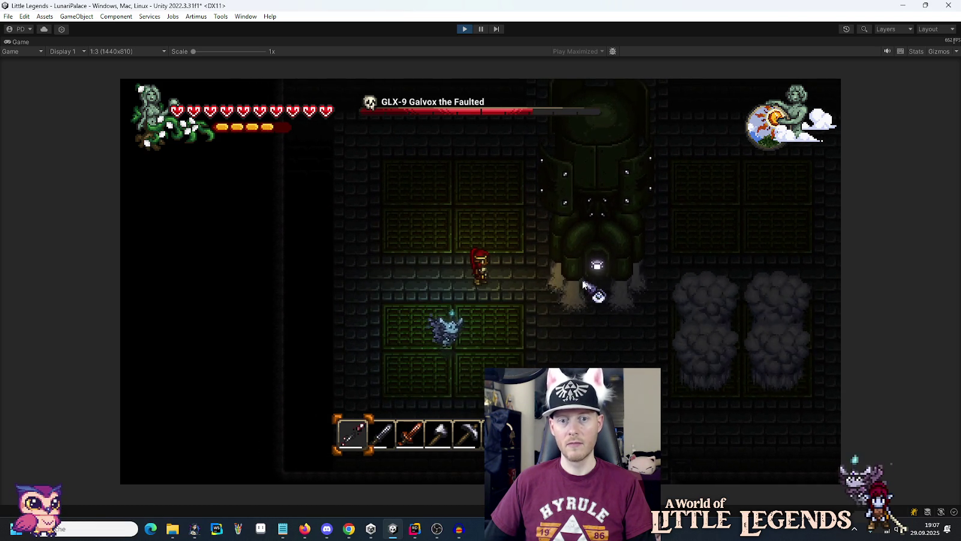
pyautogui.press('d')
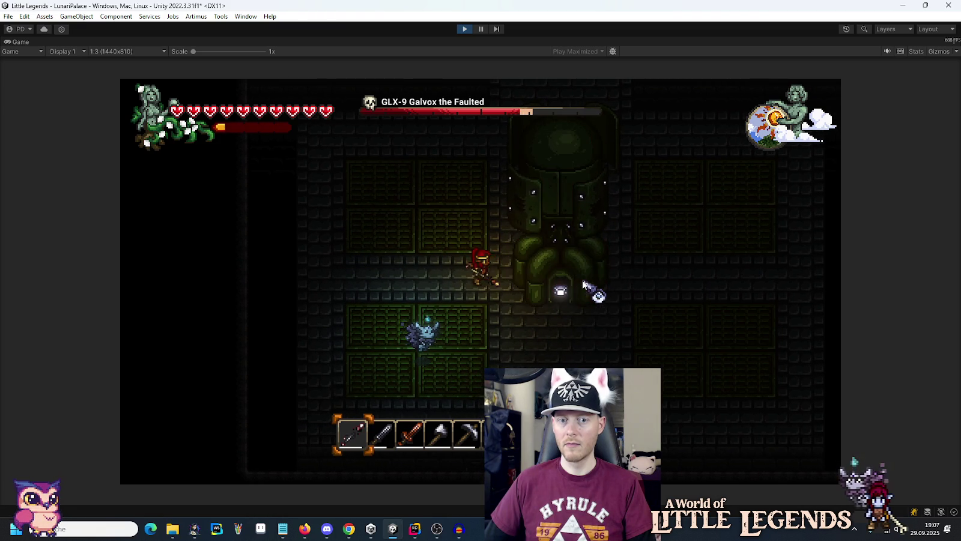
pyautogui.click(584, 284)
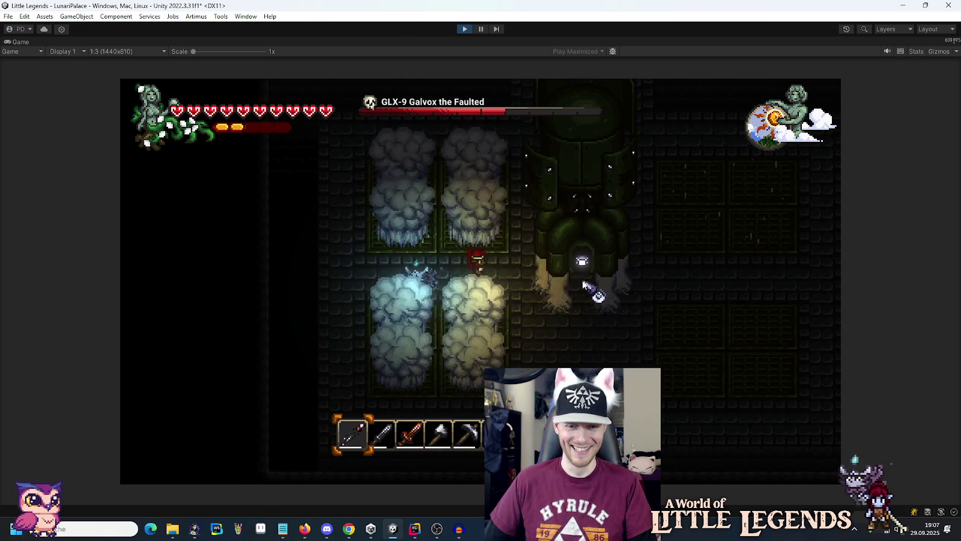
pyautogui.press('s')
pyautogui.press('d')
pyautogui.click(490, 213)
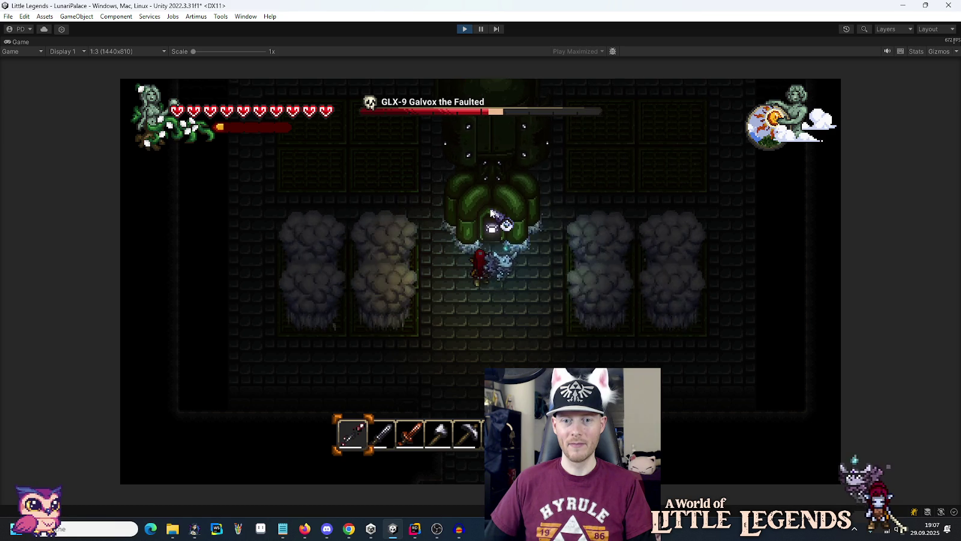
pyautogui.press('a')
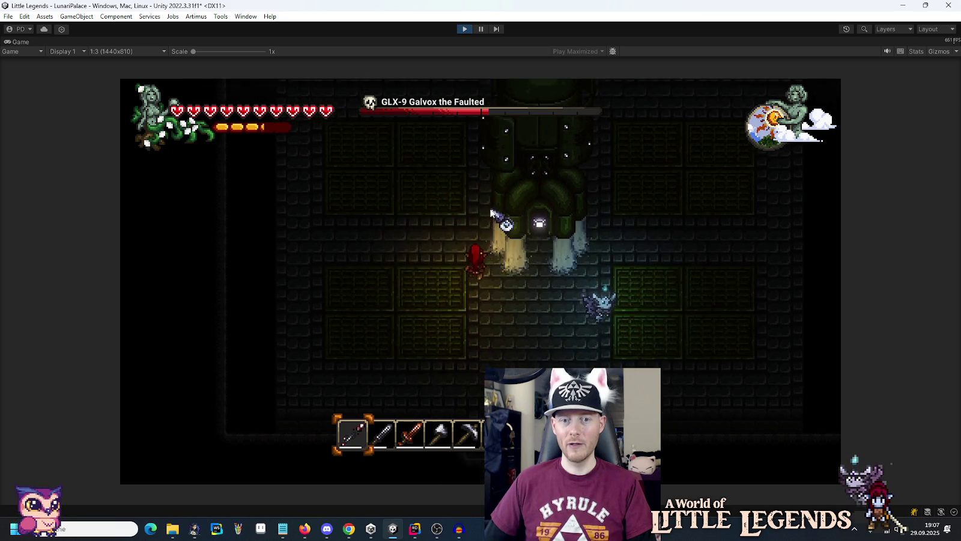
pyautogui.hotkey('ctrl', 'p')
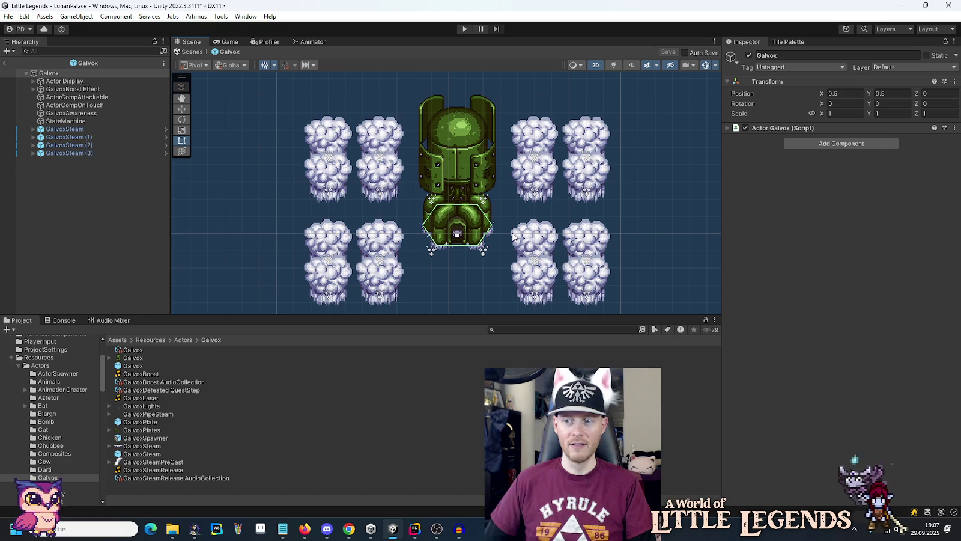
# - Set the GalvoxSteamRelease AudioCollection volume to 0.15 in the Inspector
pyautogui.click(155, 479)
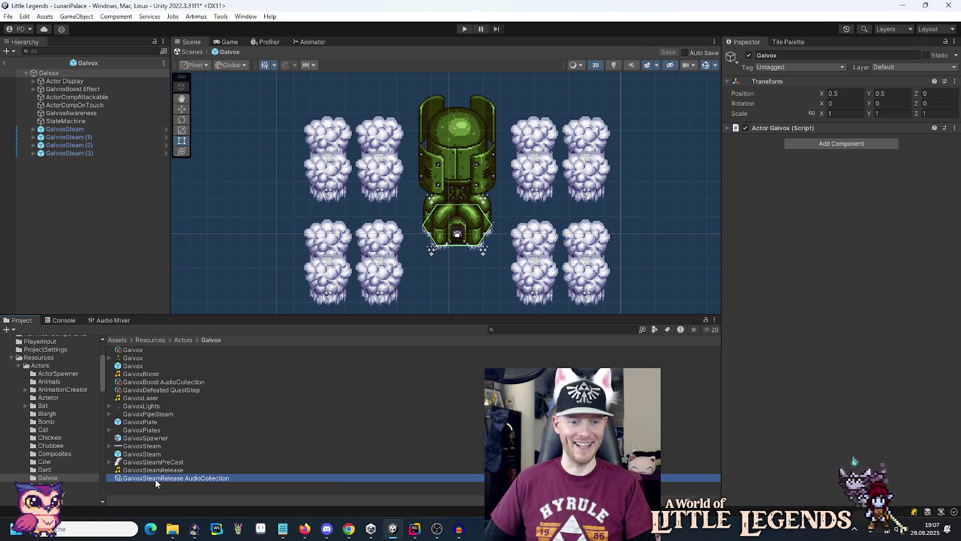
pyautogui.click(946, 90)
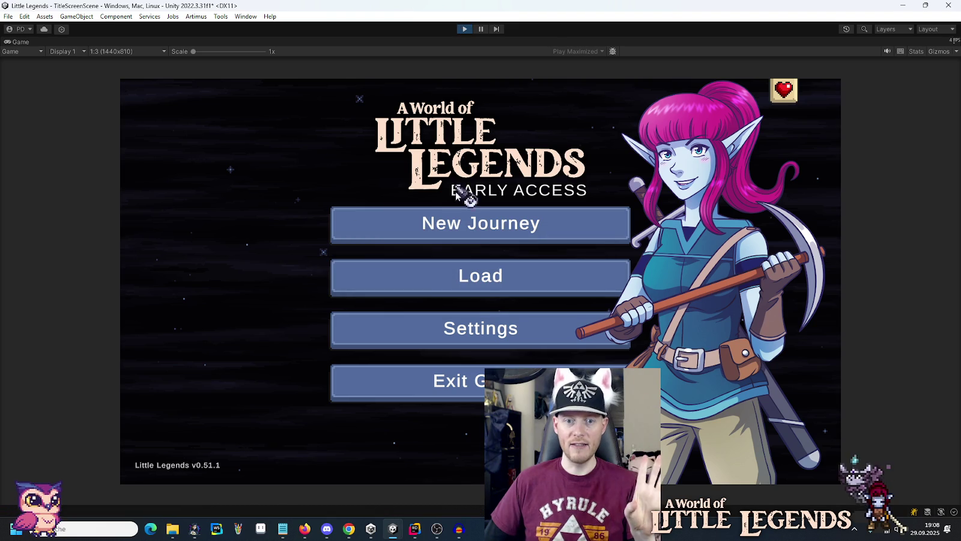
# - Load the saved game and begin attacking the Galvox boss
pyautogui.click(463, 289)
pyautogui.click(408, 238)
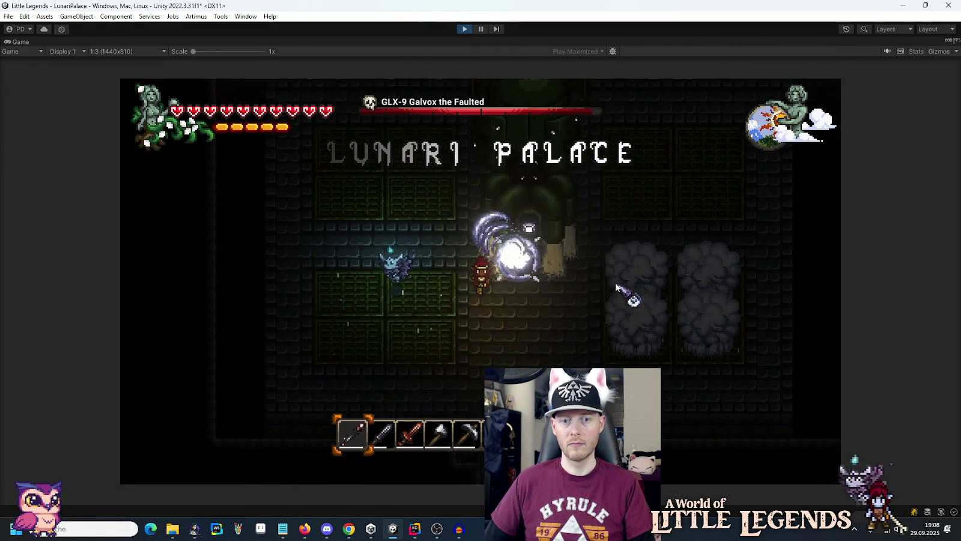
pyautogui.click(501, 198)
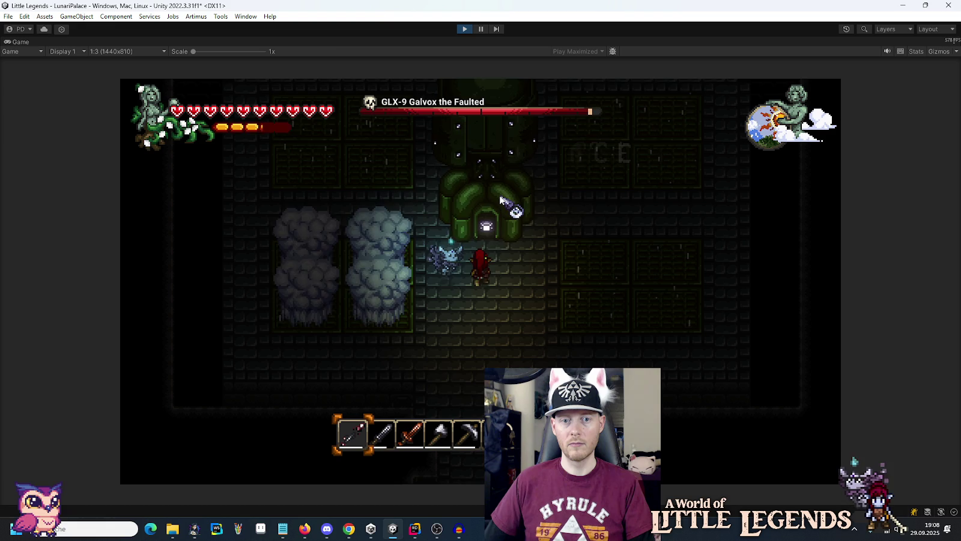
pyautogui.click(506, 211)
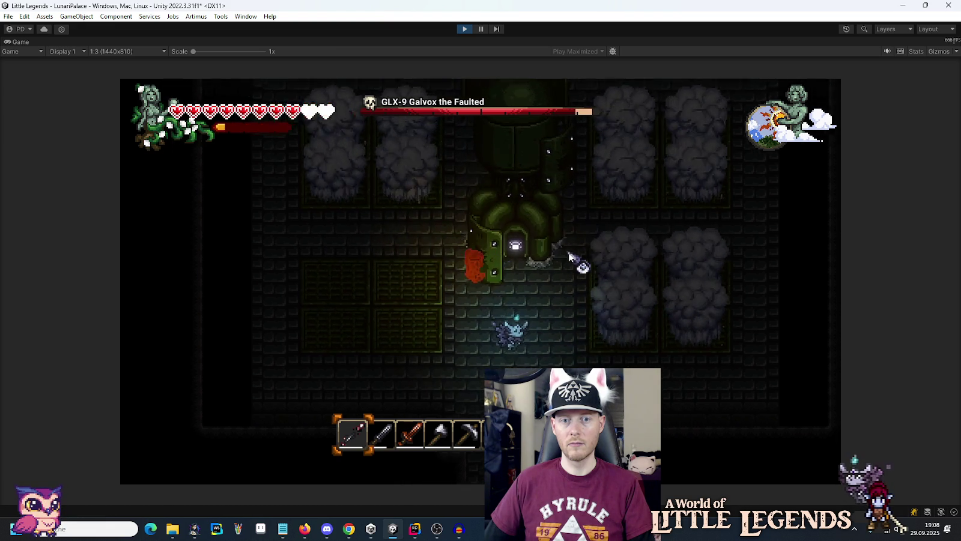
pyautogui.click(573, 259)
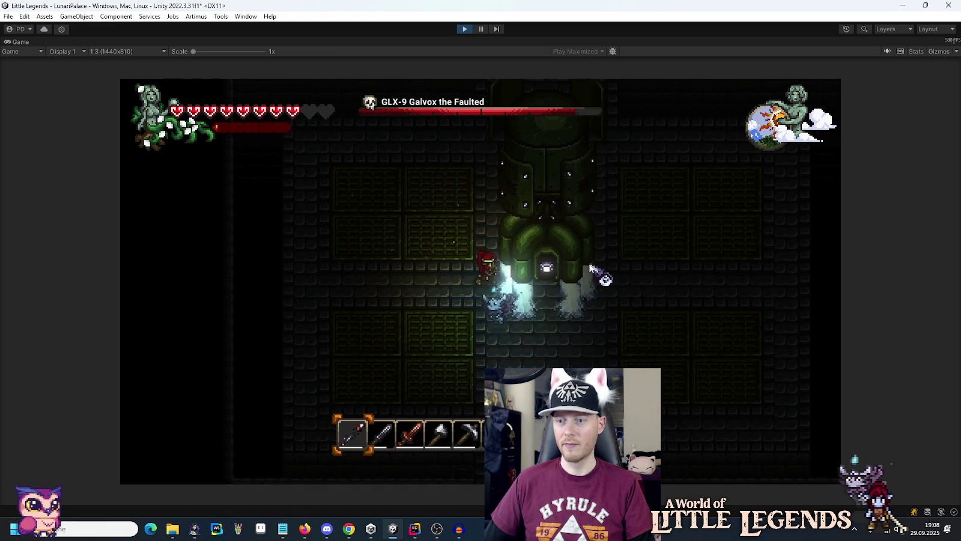
# - Keep landing spear and energy hits on Galvox, then stop the playtest
pyautogui.click(590, 267)
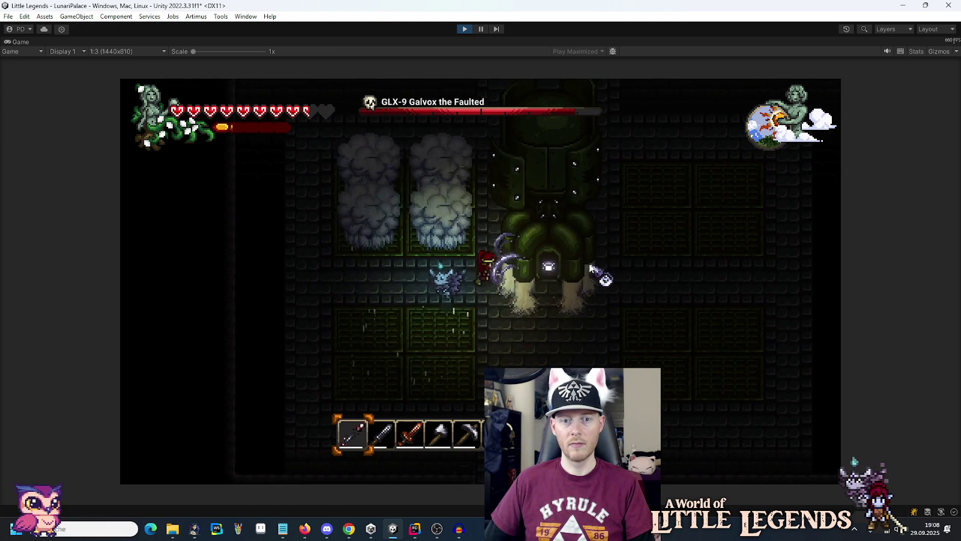
pyautogui.click(591, 267)
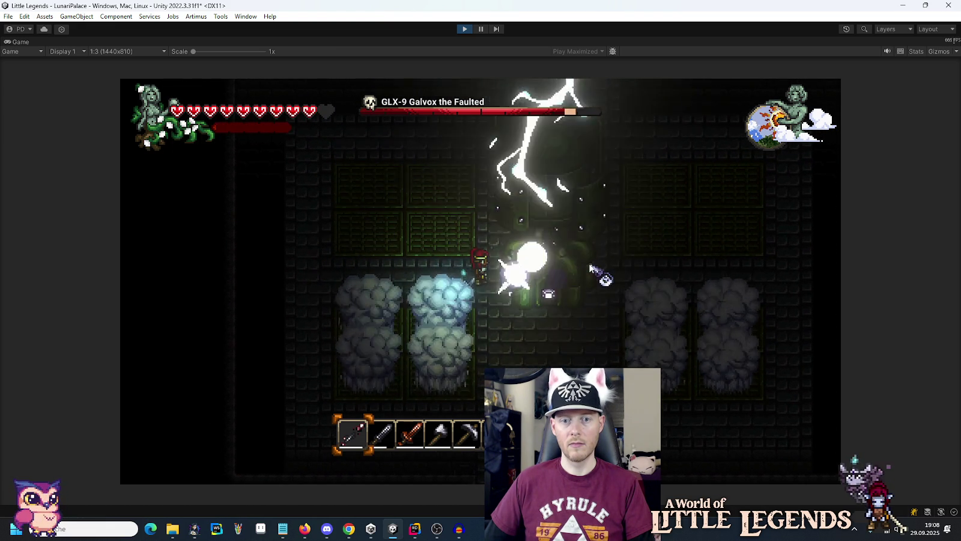
pyautogui.click(590, 268)
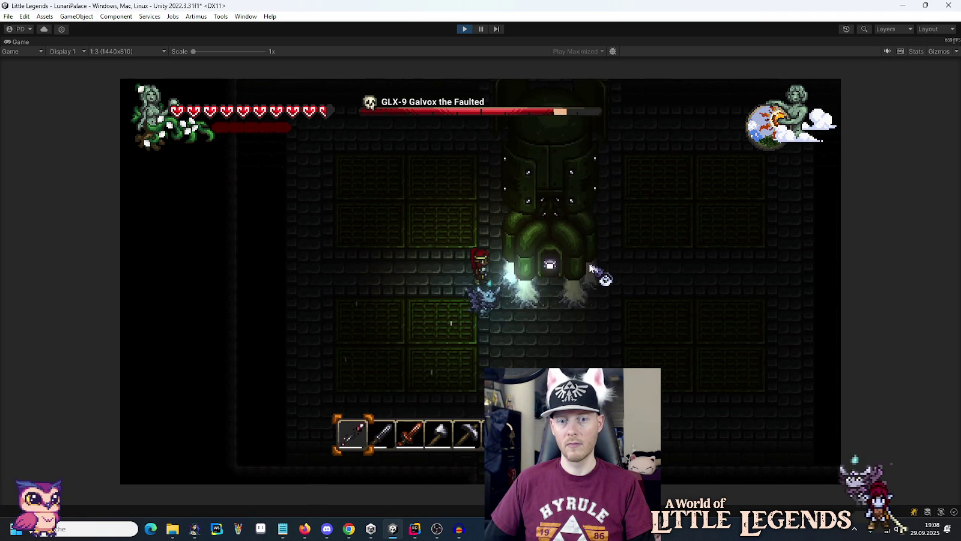
pyautogui.click(590, 267)
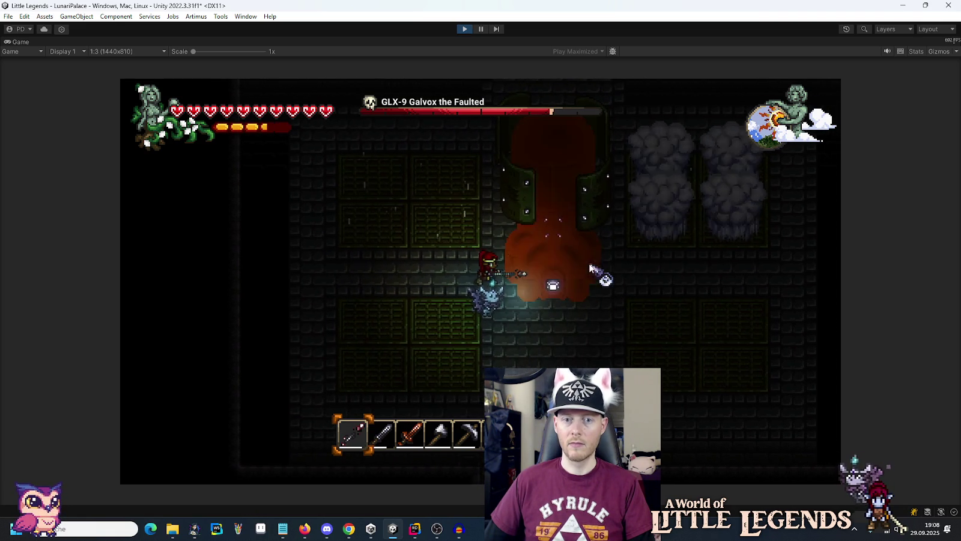
pyautogui.click(590, 267)
pyautogui.click(591, 267)
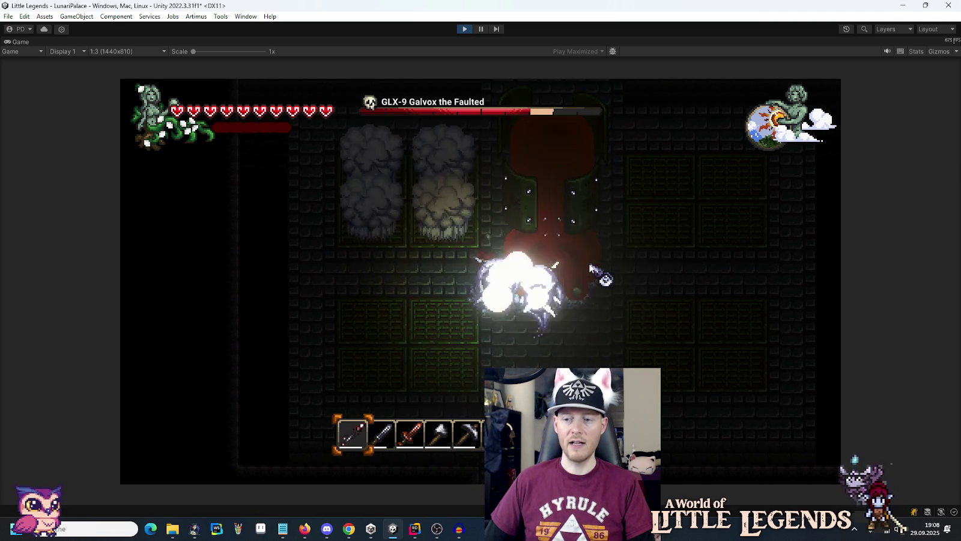
pyautogui.click(590, 267)
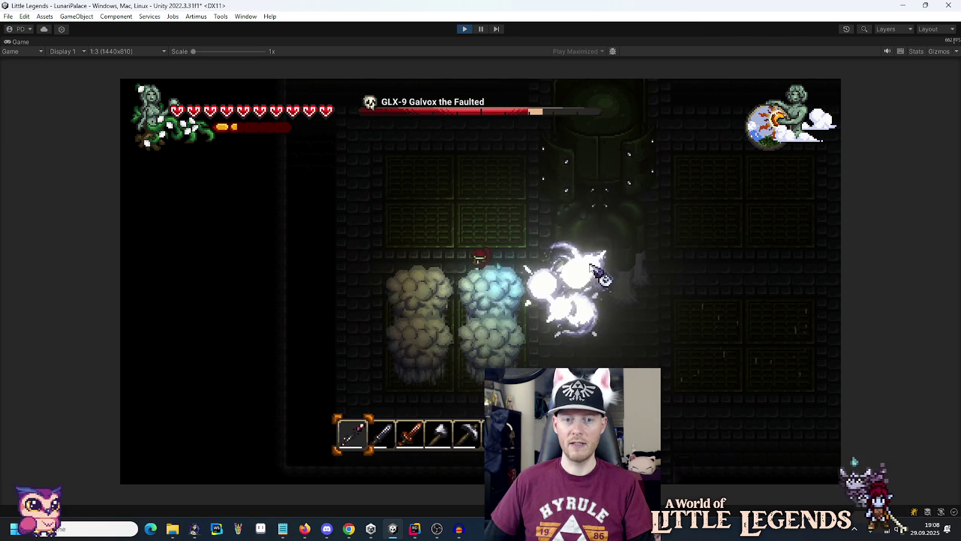
pyautogui.press('d')
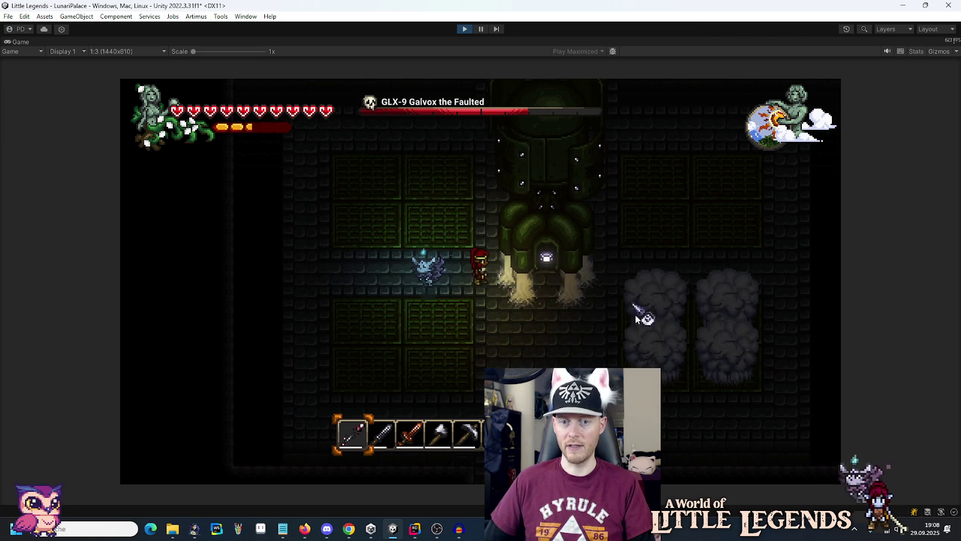
pyautogui.click(574, 266)
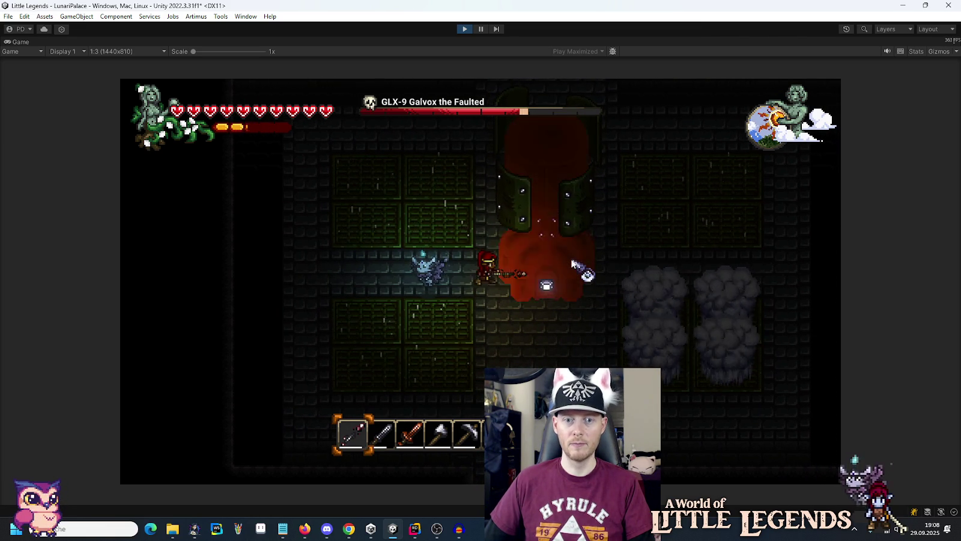
pyautogui.click(578, 267)
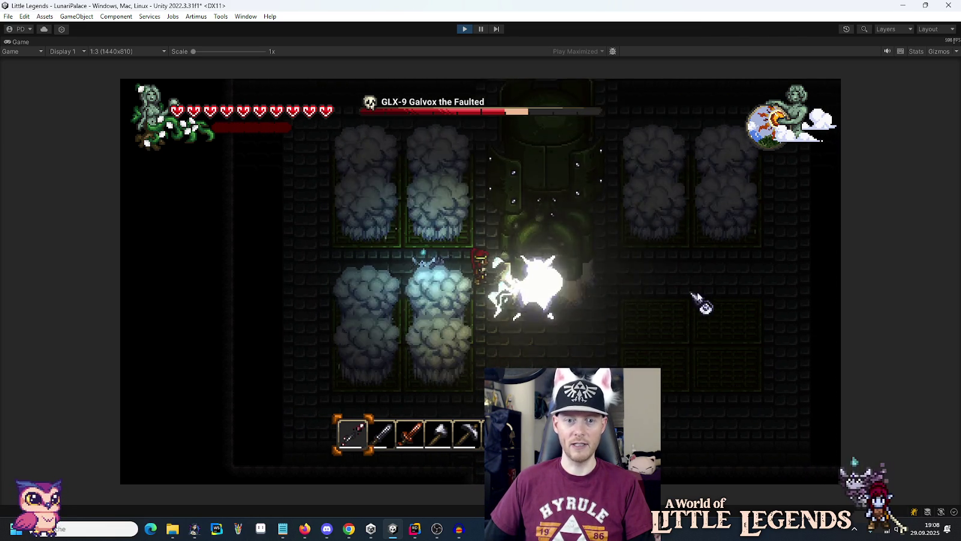
pyautogui.click(615, 275)
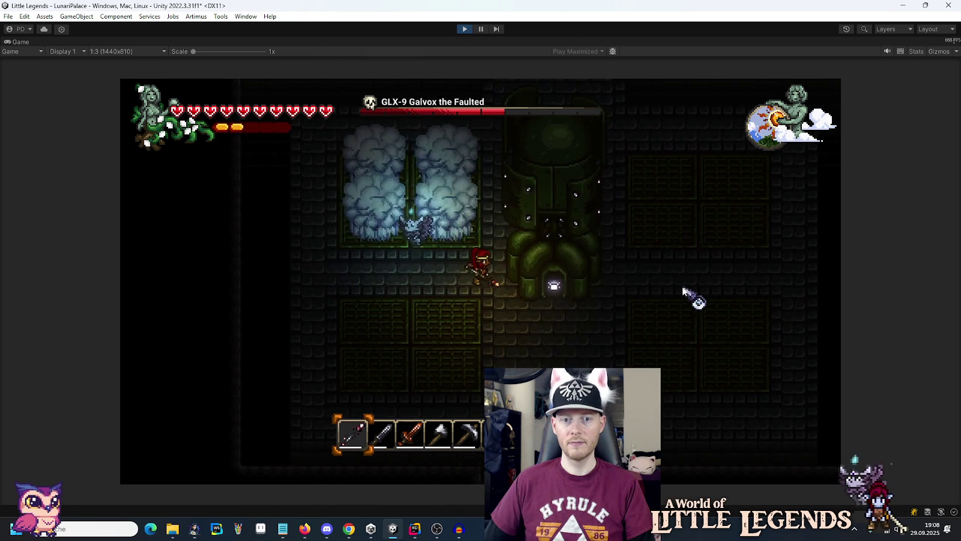
pyautogui.click(683, 289)
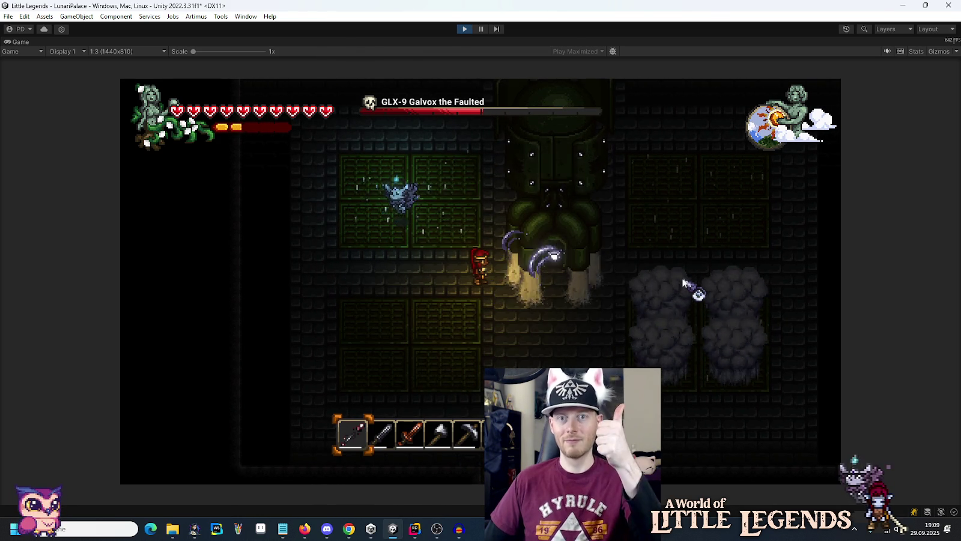
pyautogui.click(464, 29)
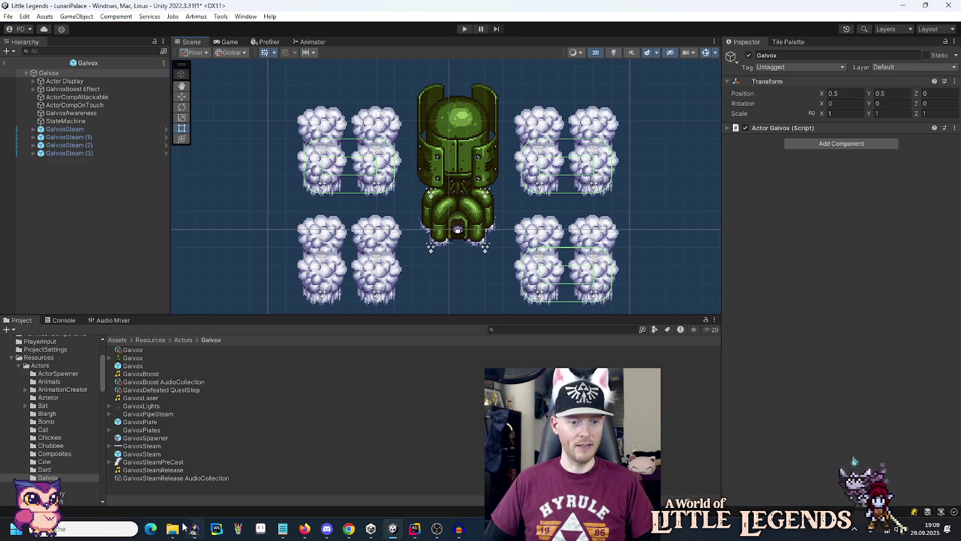
# - Switch to the galvox audio source folder and open the options for GalvoxLaser.wav
pyautogui.moveTo(175, 529)
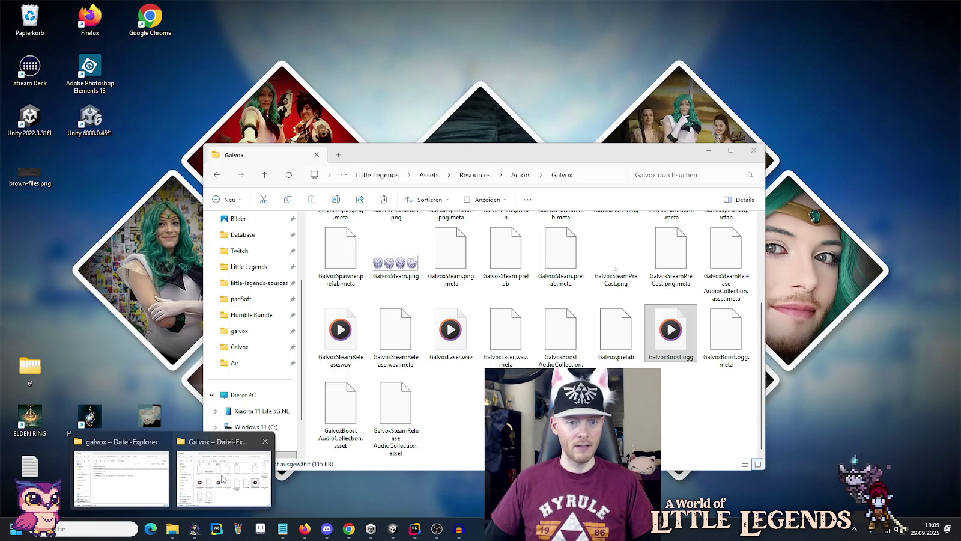
pyautogui.click(222, 479)
pyautogui.moveTo(173, 528)
pyautogui.click(139, 480)
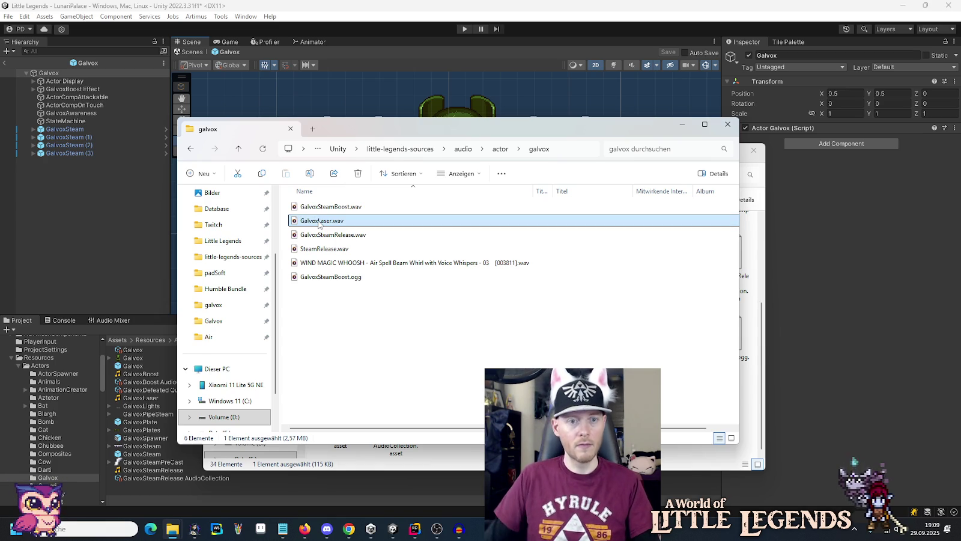
pyautogui.rightClick(320, 225)
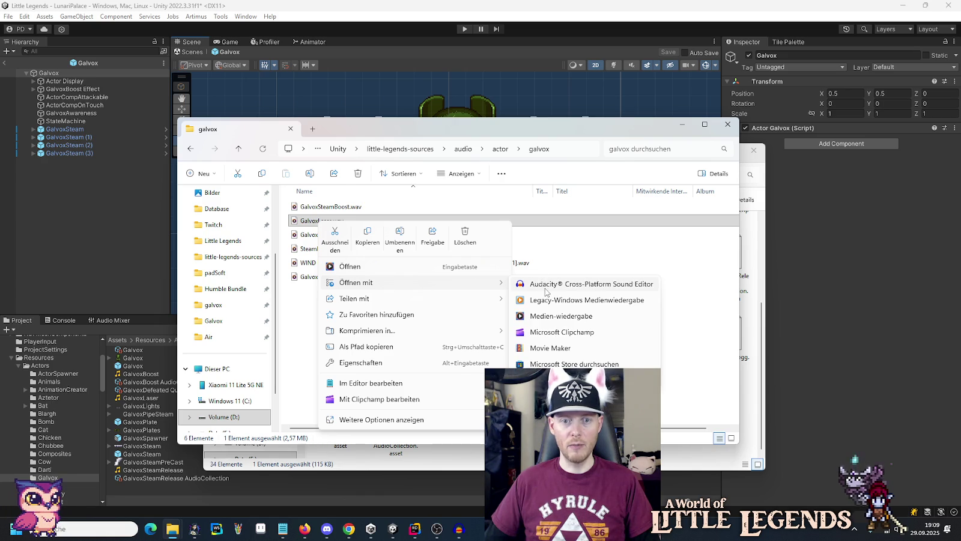
# - Open GalvoxLaser.wav in Audacity and export it as GalvoxLaser.ogg
pyautogui.click(545, 288)
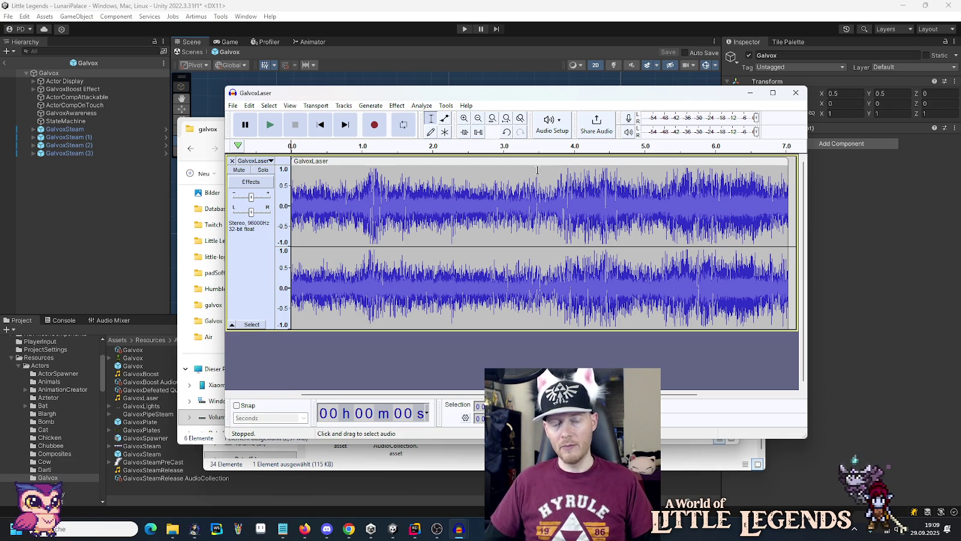
pyautogui.click(233, 106)
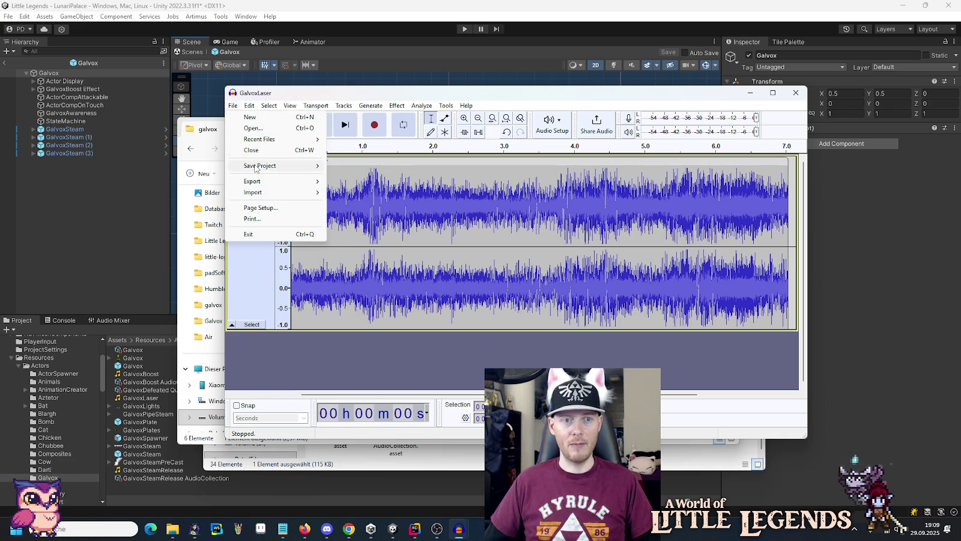
pyautogui.moveTo(267, 181)
pyautogui.click(361, 203)
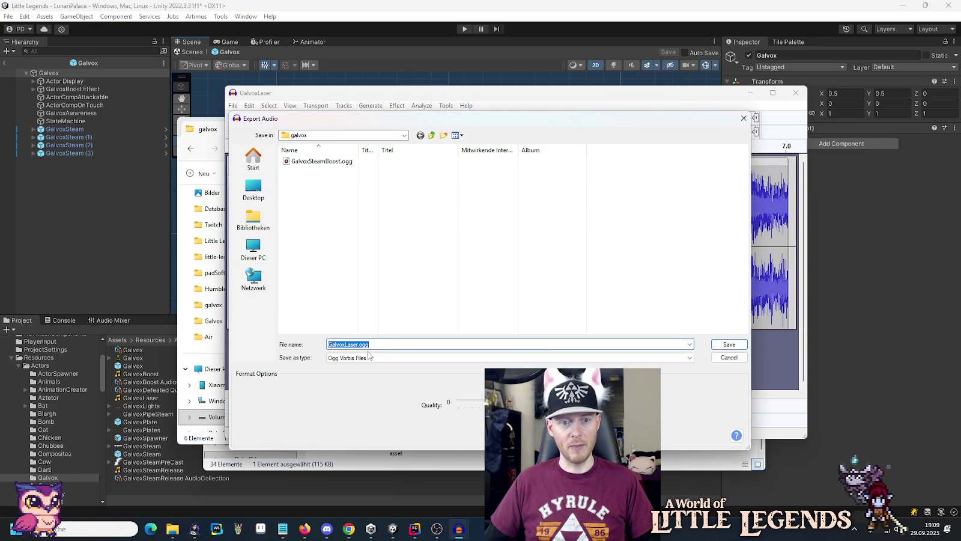
pyautogui.click(729, 345)
pyautogui.click(505, 337)
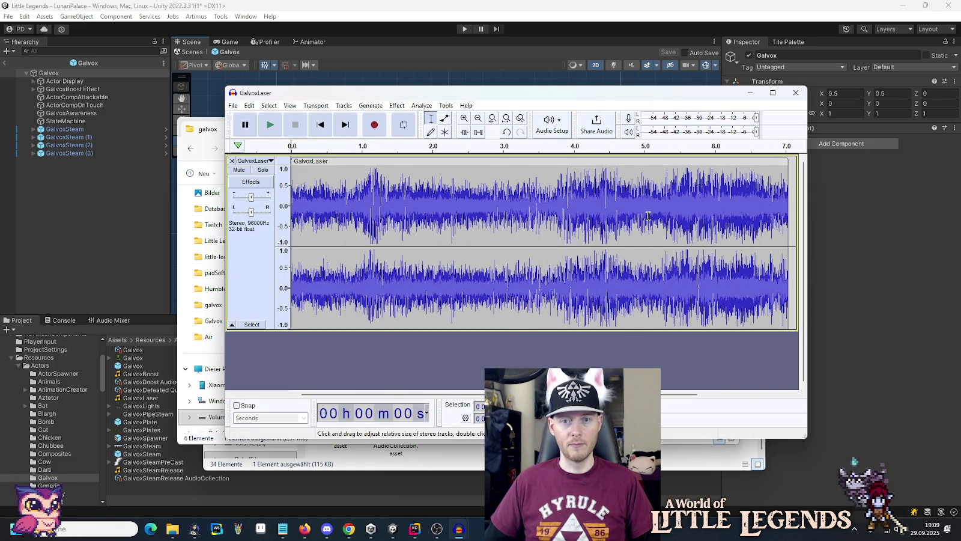
# - Close Audacity without saving the project and close the galvox audio folder
pyautogui.click(795, 94)
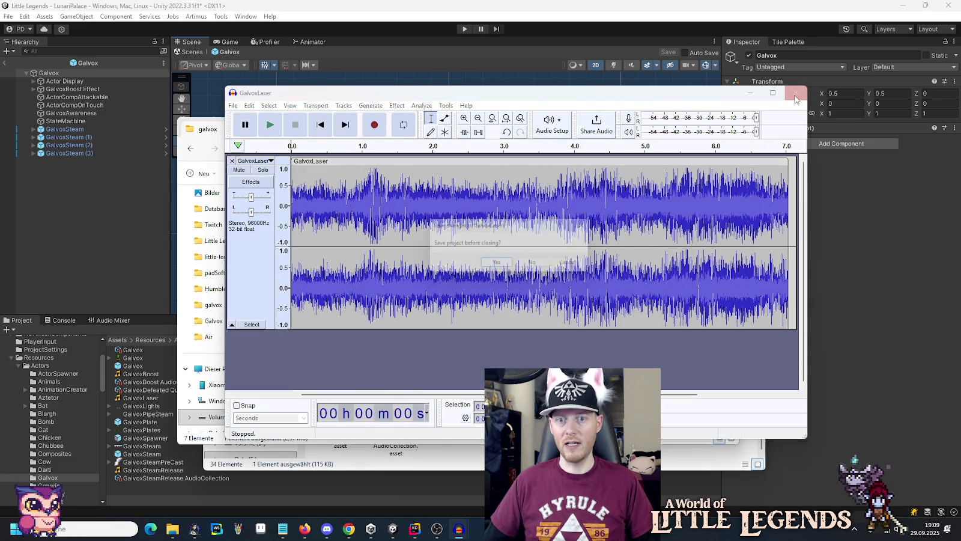
pyautogui.press('n')
pyautogui.click(738, 123)
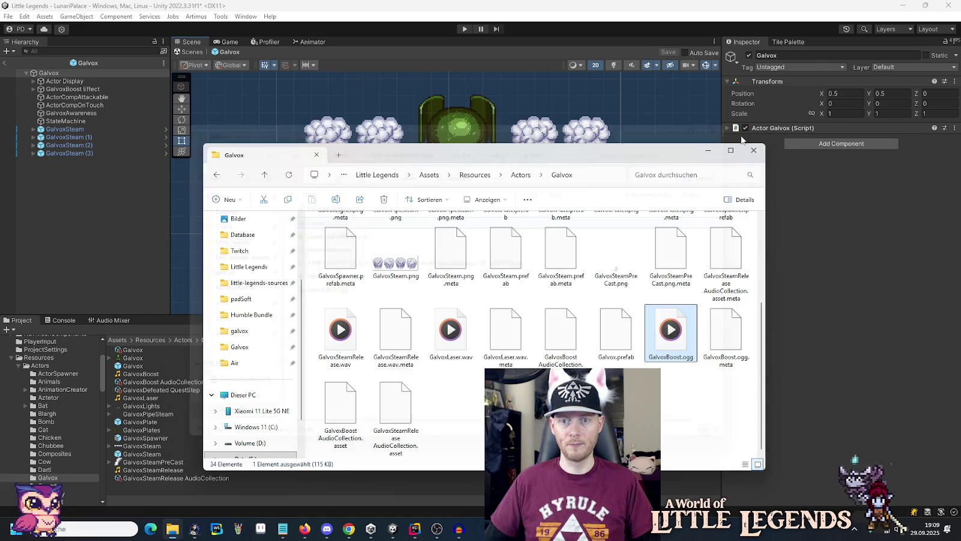
# - Delete the GalvoxLaser asset from the Unity Project panel and inspect the GalvoxBoost clip
pyautogui.moveTo(600, 150); pyautogui.dragTo(565, 128)
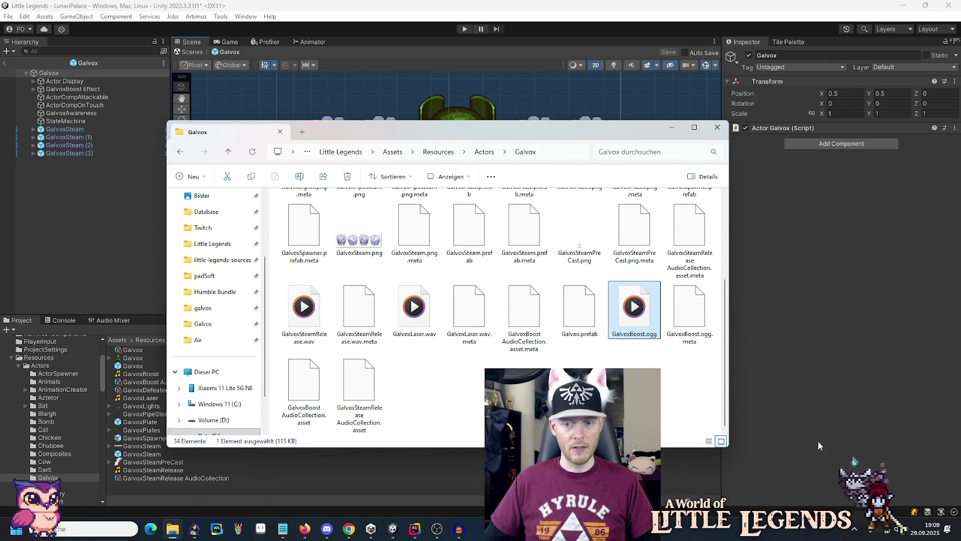
pyautogui.click(159, 383)
pyautogui.click(154, 399)
pyautogui.press('Delete')
pyautogui.press('Return')
pyautogui.click(141, 374)
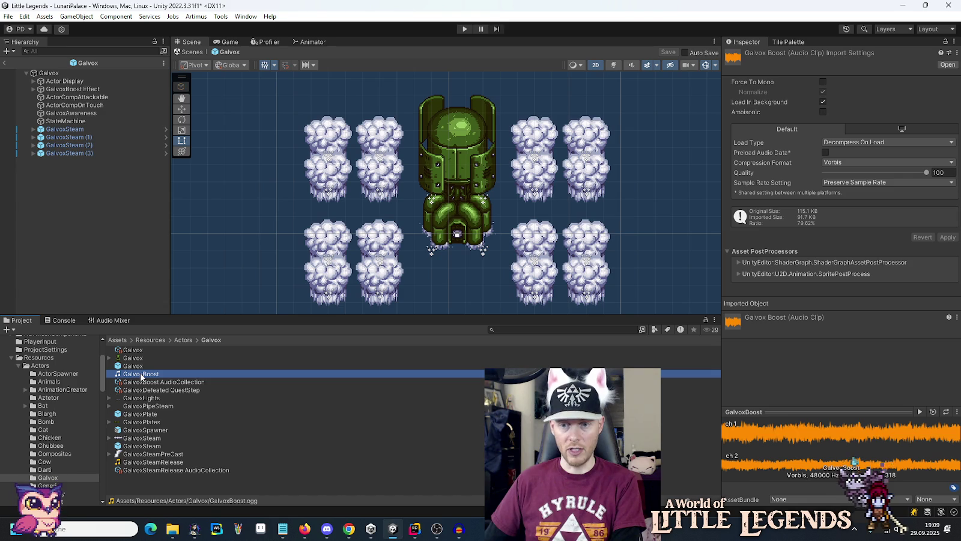
# - Close the GalvoxSteamBoost Audacity session unsaved and switch to Rider showing GalvoxBoostEffect.cs
pyautogui.moveTo(173, 535)
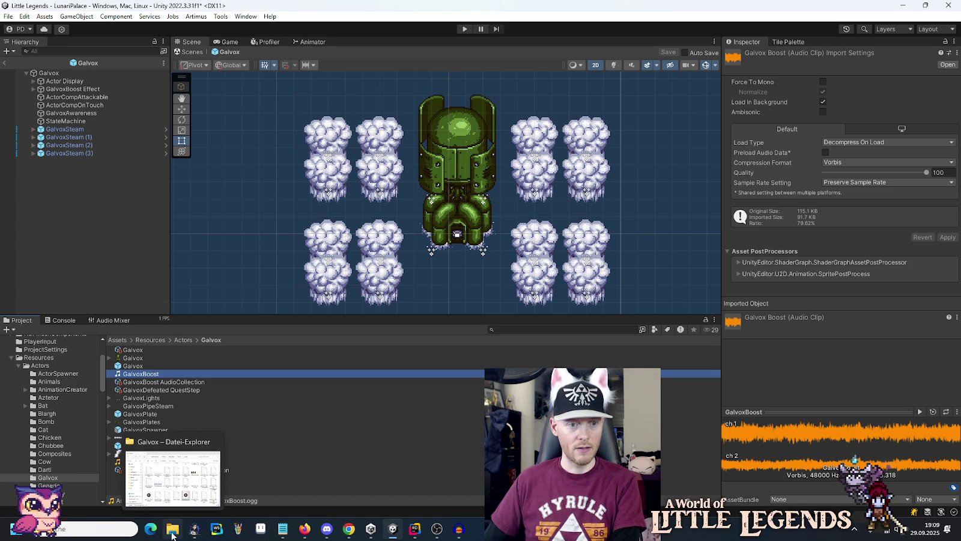
pyautogui.click(174, 475)
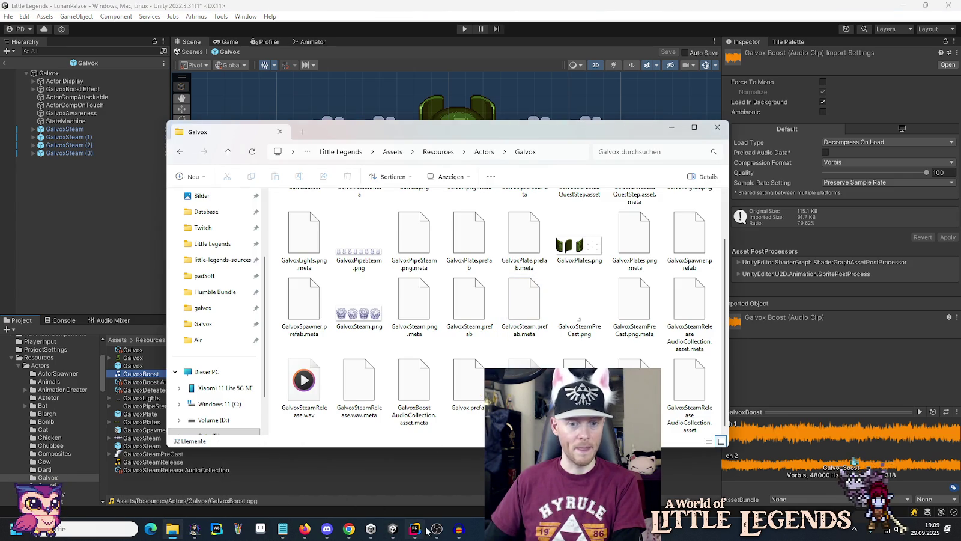
pyautogui.click(460, 531)
pyautogui.click(783, 80)
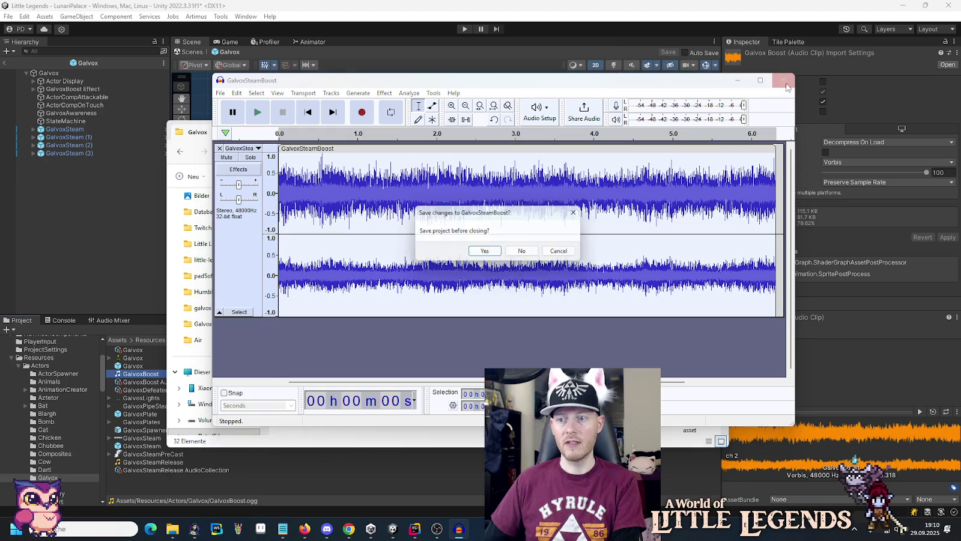
pyautogui.click(518, 253)
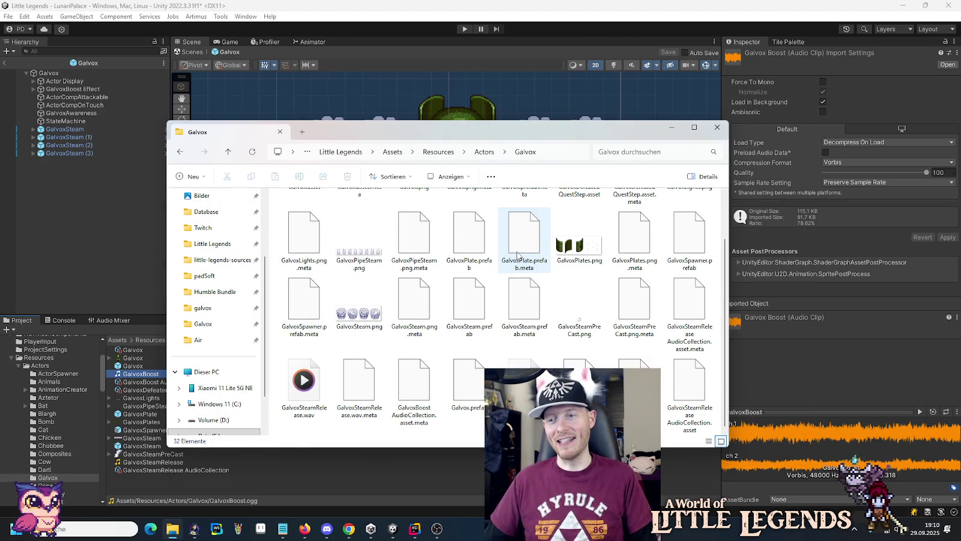
pyautogui.click(393, 528)
pyautogui.click(406, 531)
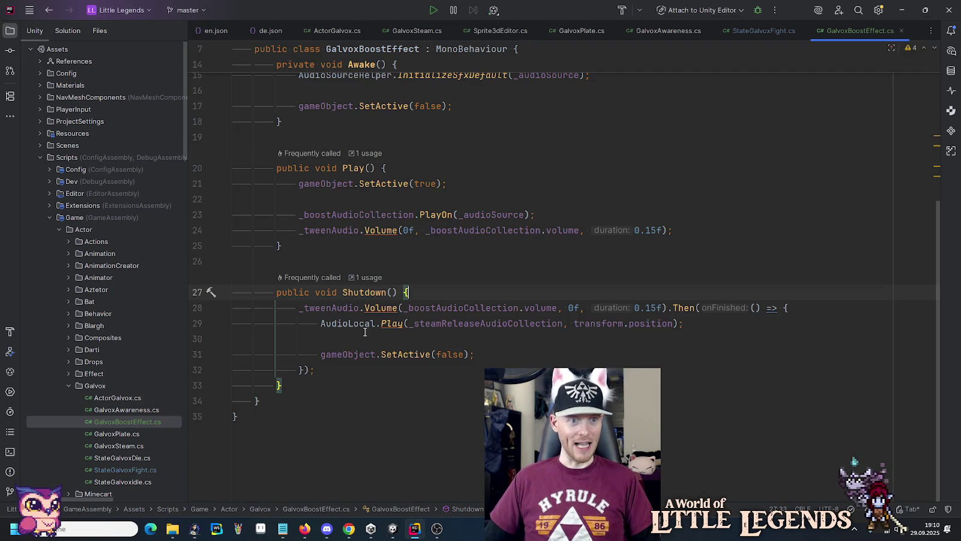
# - Collapse the script folders, open the commit view, and exclude BatAwareness.cs
pyautogui.click(69, 227)
pyautogui.click(49, 217)
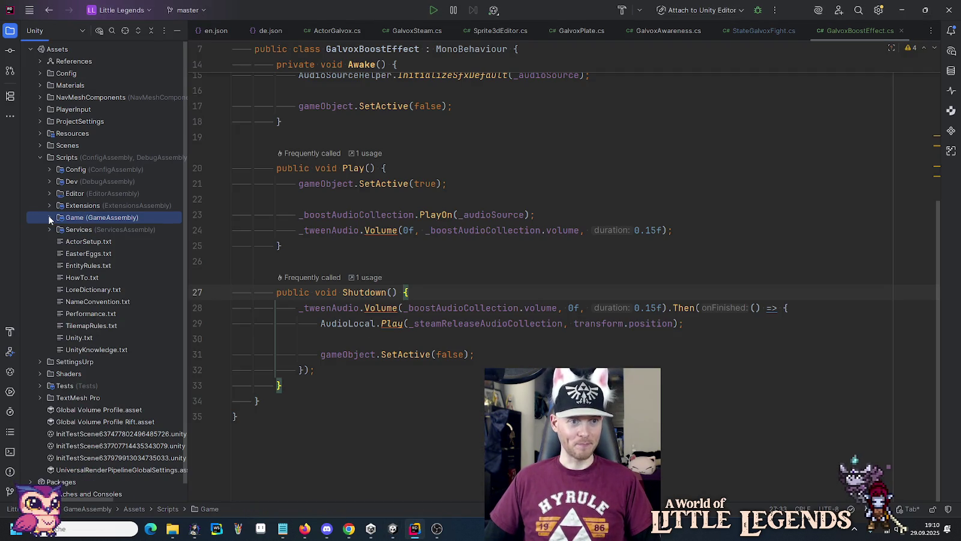
pyautogui.scroll(5, 531, 173)
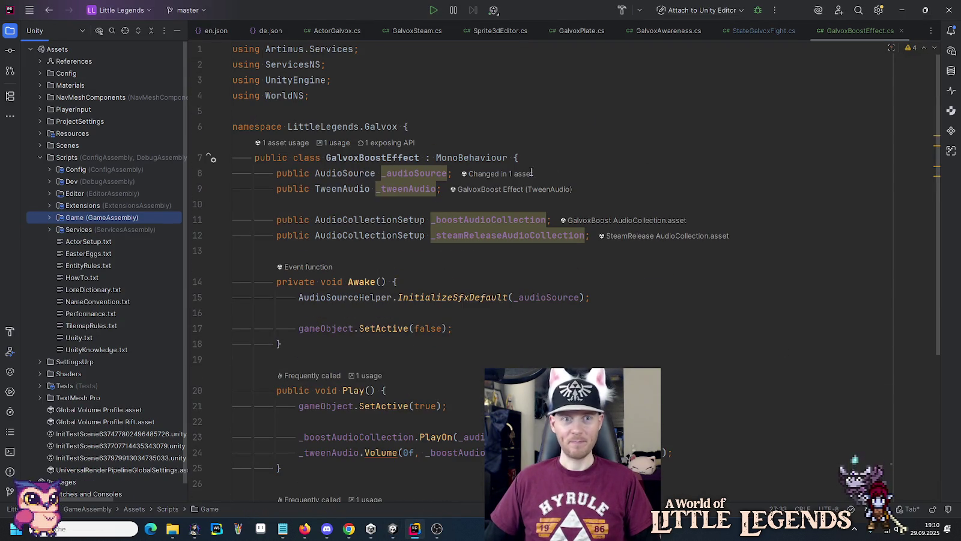
pyautogui.moveTo(90, 99)
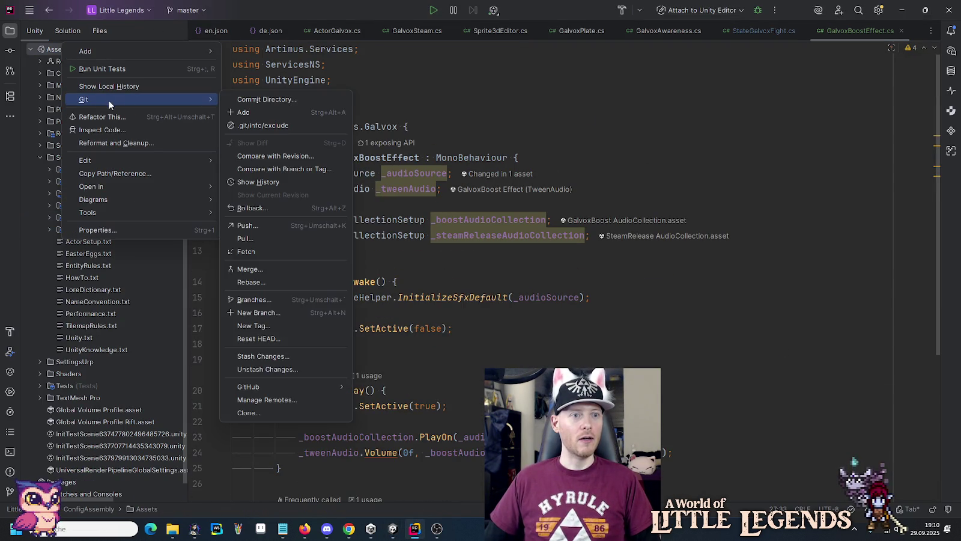
pyautogui.click(264, 95)
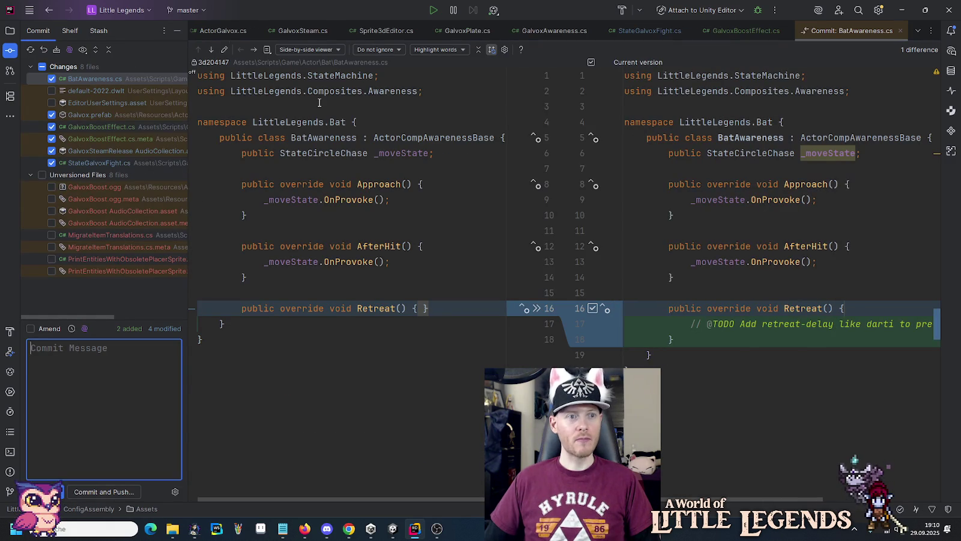
pyautogui.click(52, 79)
# - Review the diffs for Galvox.prefab, GalvoxBoostEffect.cs and StateGalvoxFight.cs
pyautogui.click(75, 113)
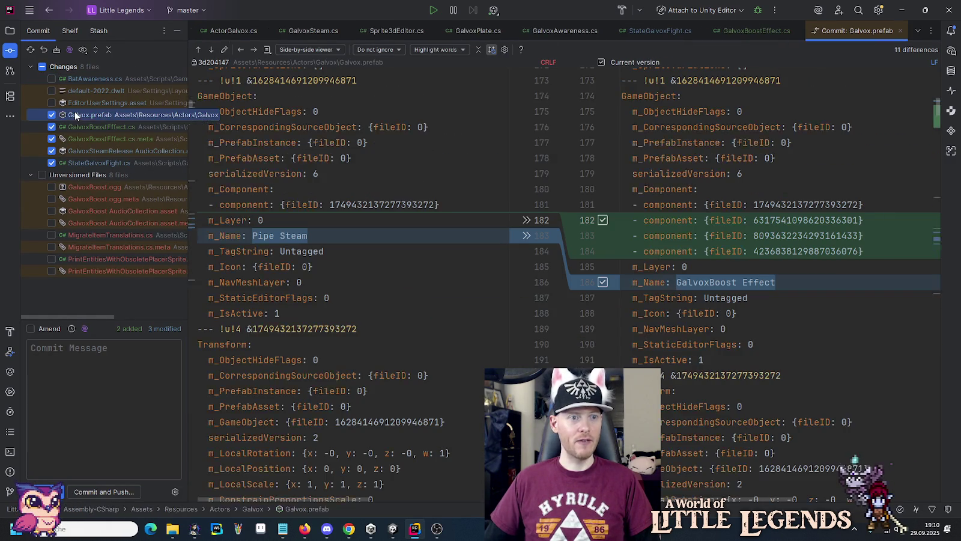
pyautogui.click(252, 50)
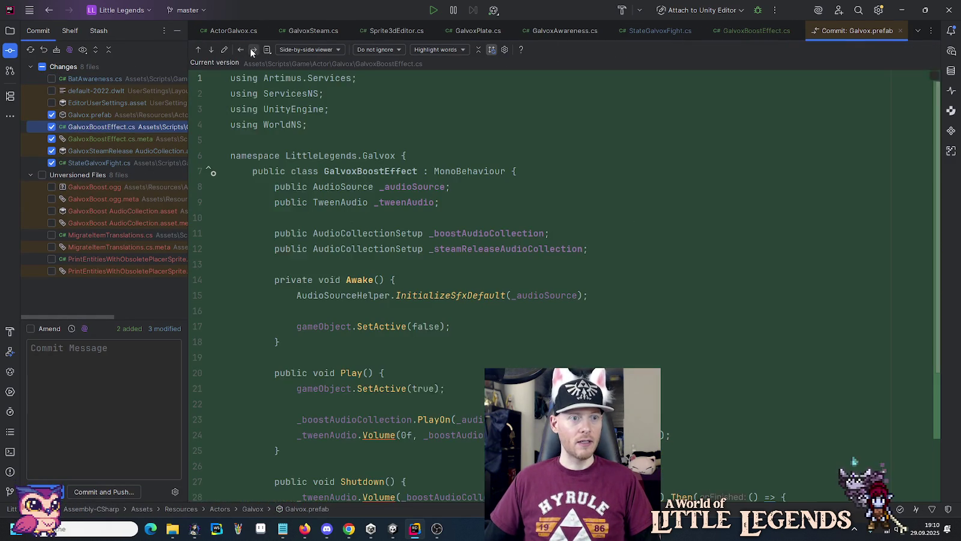
pyautogui.scroll(-5, 387, 202)
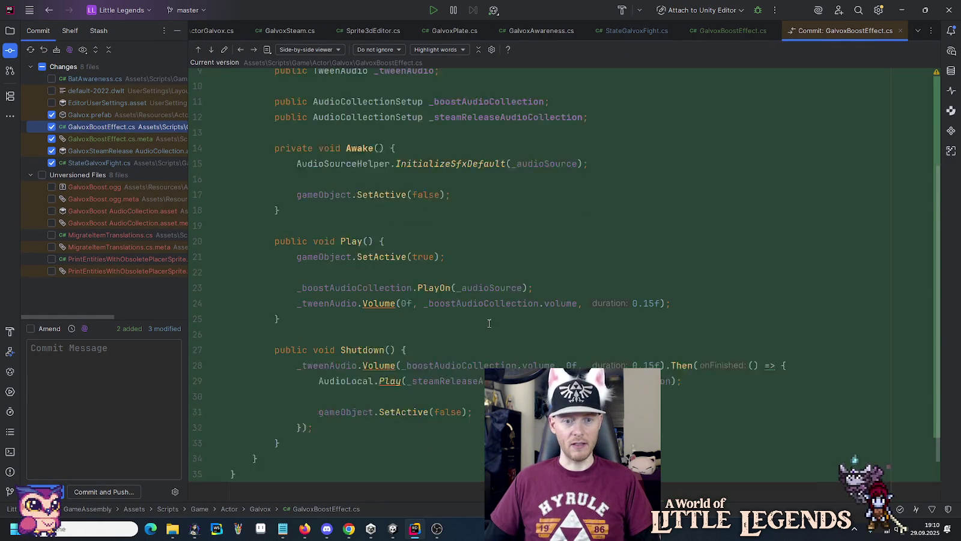
pyautogui.scroll(5, 336, 228)
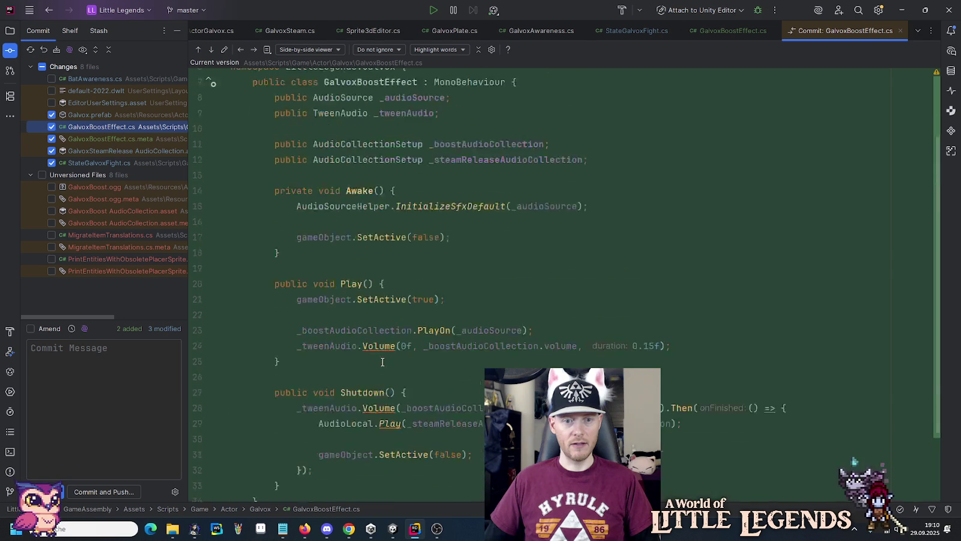
pyautogui.click(253, 49)
pyautogui.click(253, 49)
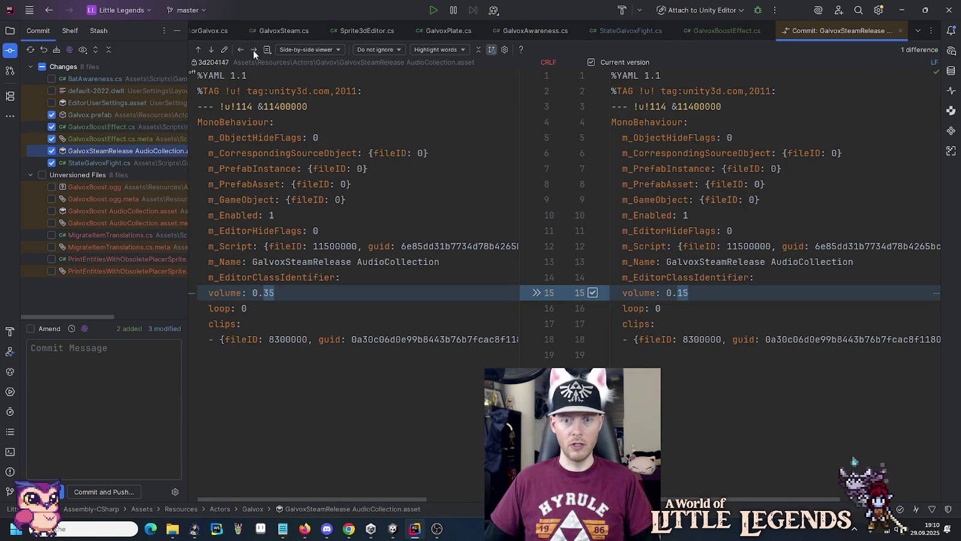
pyautogui.click(253, 49)
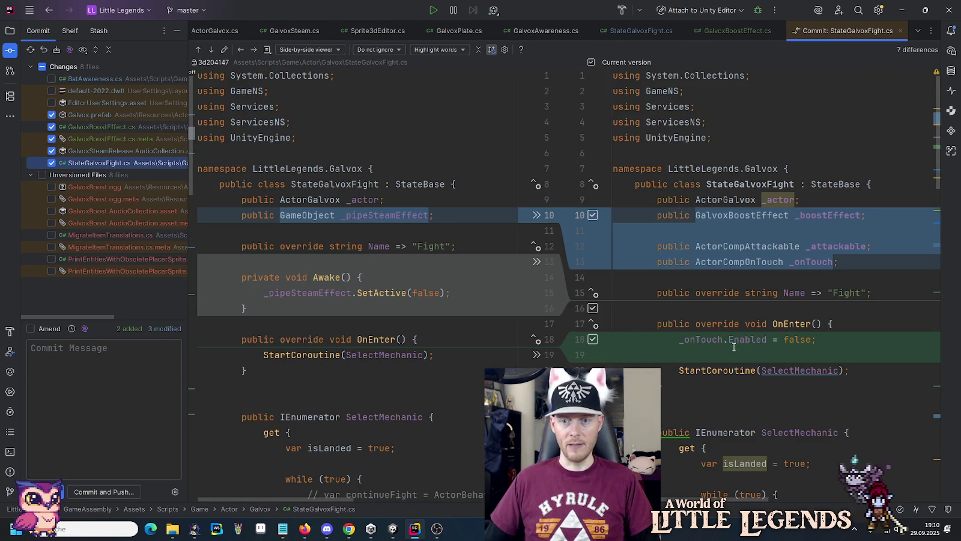
pyautogui.click(210, 51)
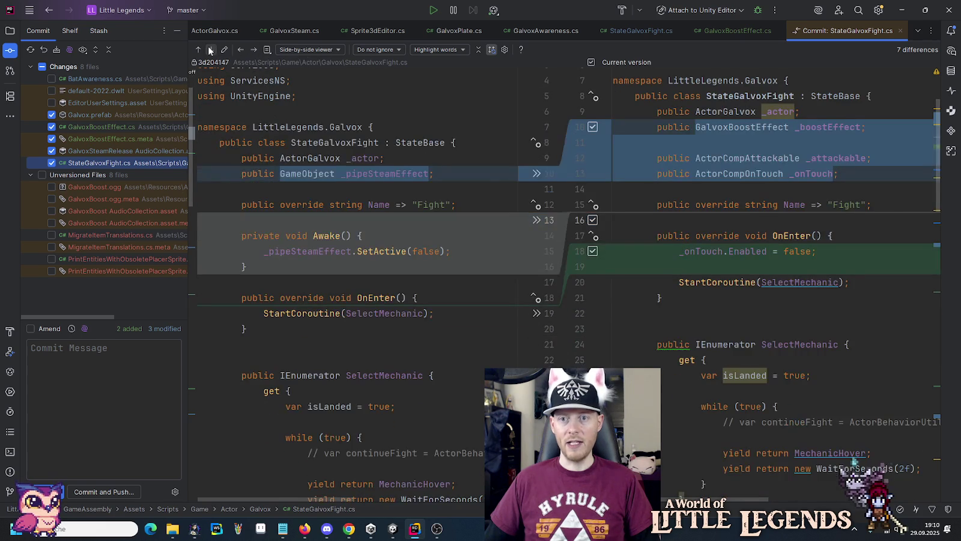
pyautogui.click(210, 50)
pyautogui.click(210, 51)
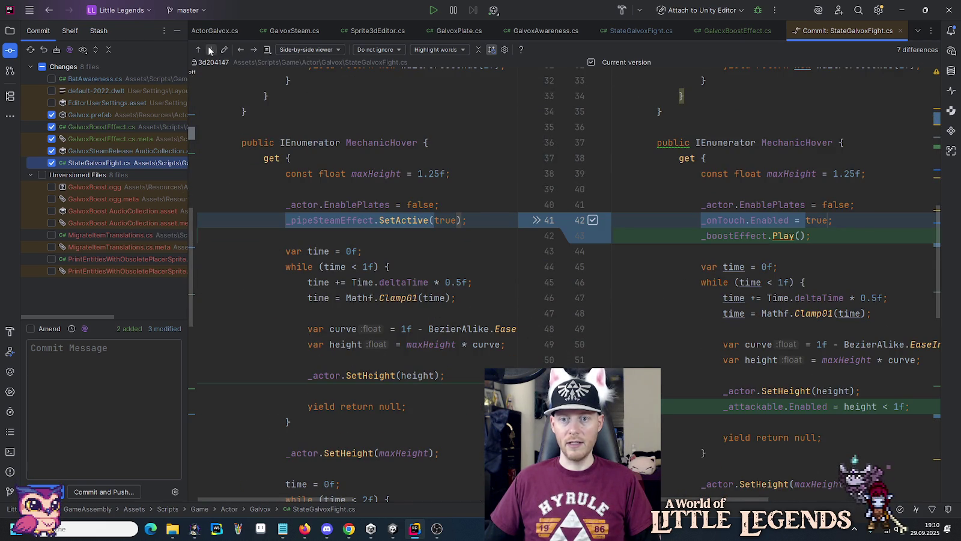
pyautogui.click(209, 50)
pyautogui.click(210, 51)
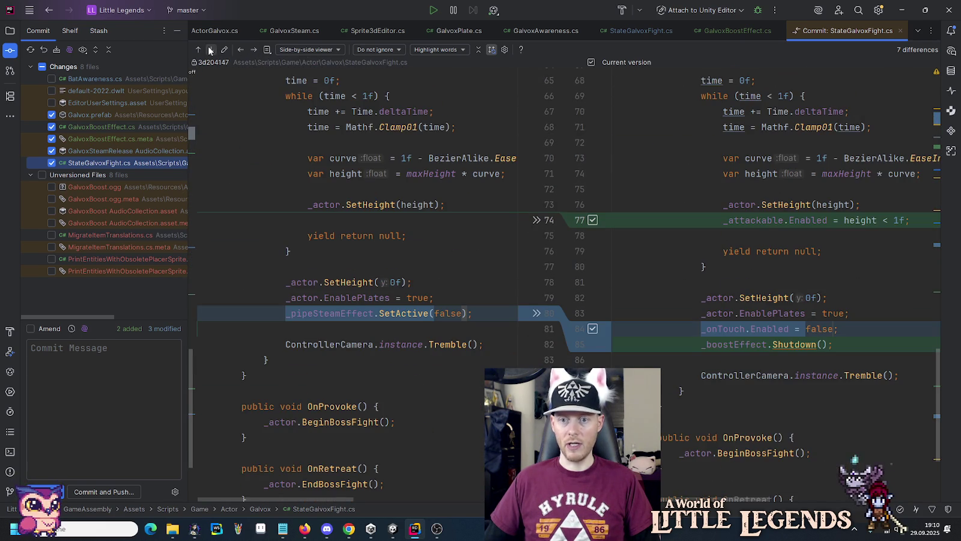
pyautogui.click(210, 51)
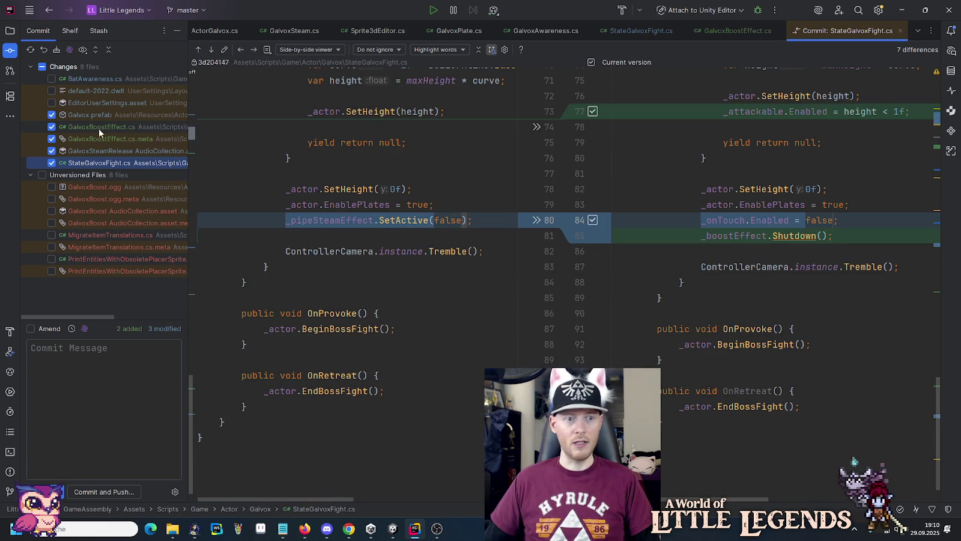
# - Include GalvoxBoost.ogg, the AudioCollection asset and both .meta files in the commit
pyautogui.click(51, 187)
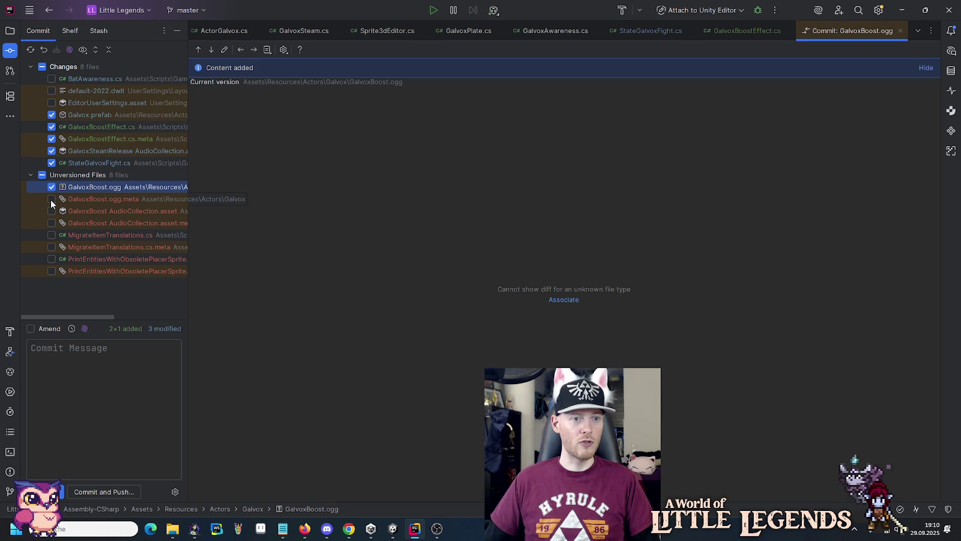
pyautogui.click(52, 198)
pyautogui.click(51, 211)
pyautogui.click(51, 223)
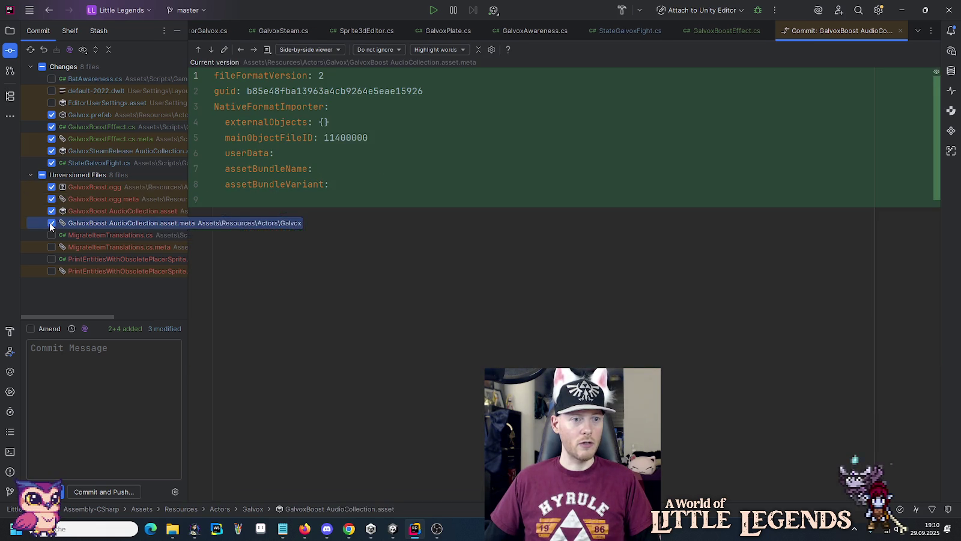
# - Enter the commit message "Adds Galvox boost audio effect."
pyautogui.click(120, 382)
pyautogui.write('Adds boost')
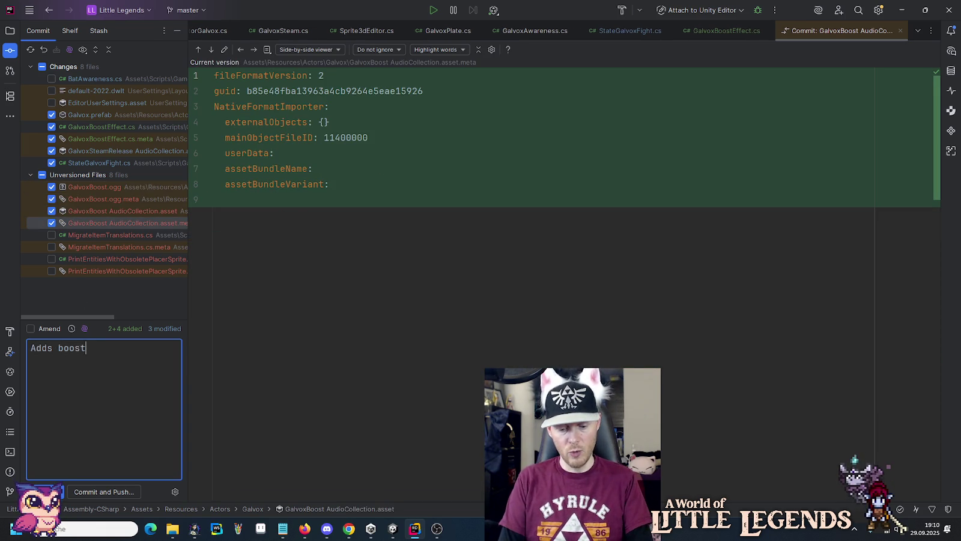
pyautogui.write(' audio effect.')
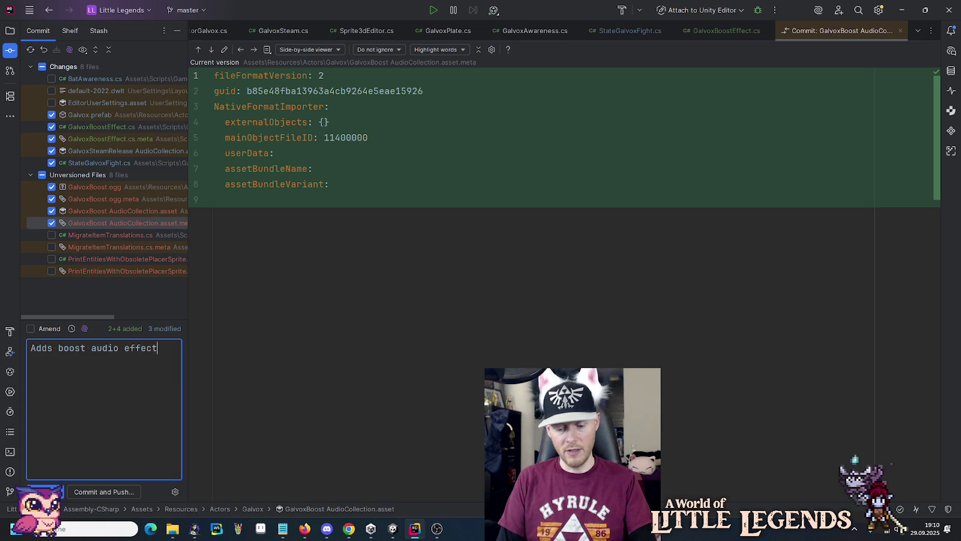
pyautogui.click(58, 348)
pyautogui.write('Galvox')
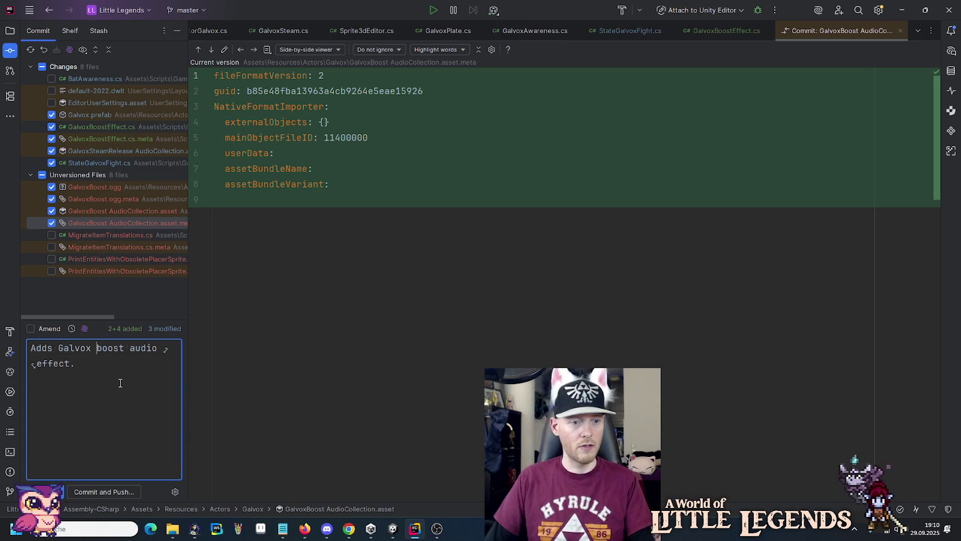
# - Commit and push to origin/master despite failed checks, then return to Unity
pyautogui.click(106, 491)
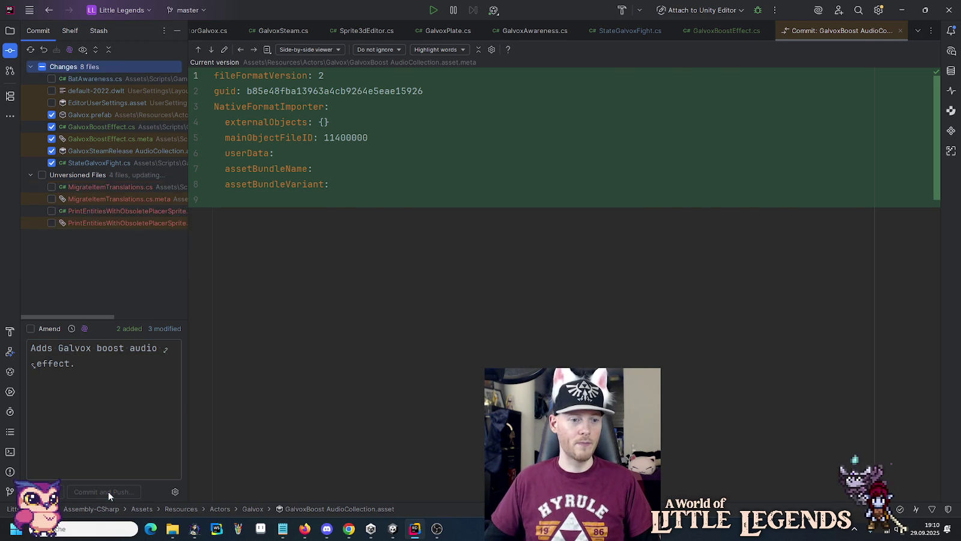
pyautogui.click(478, 271)
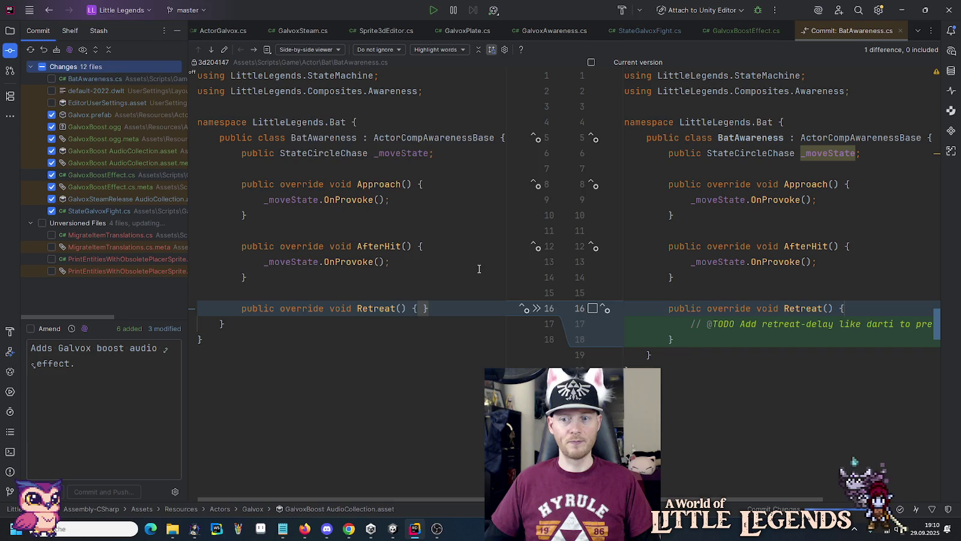
pyautogui.click(621, 379)
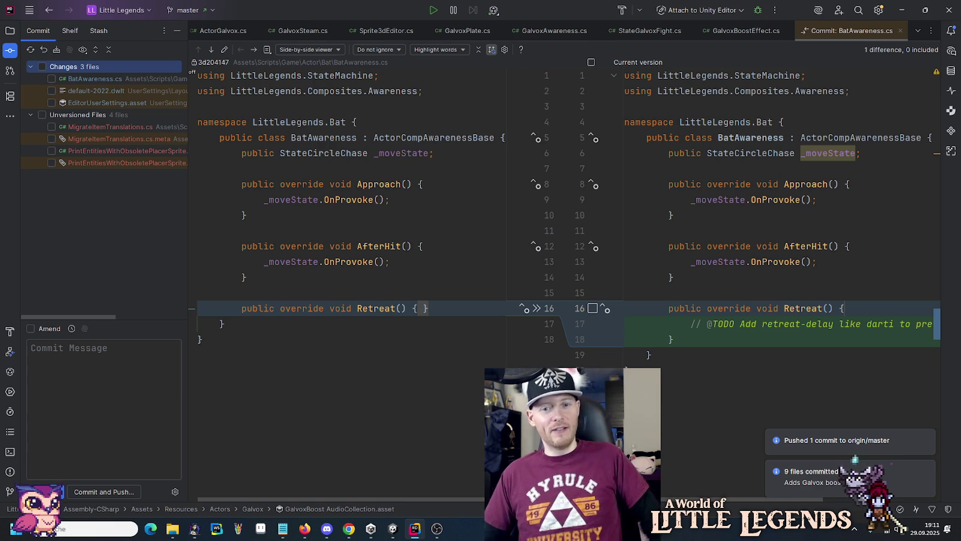
pyautogui.click(400, 534)
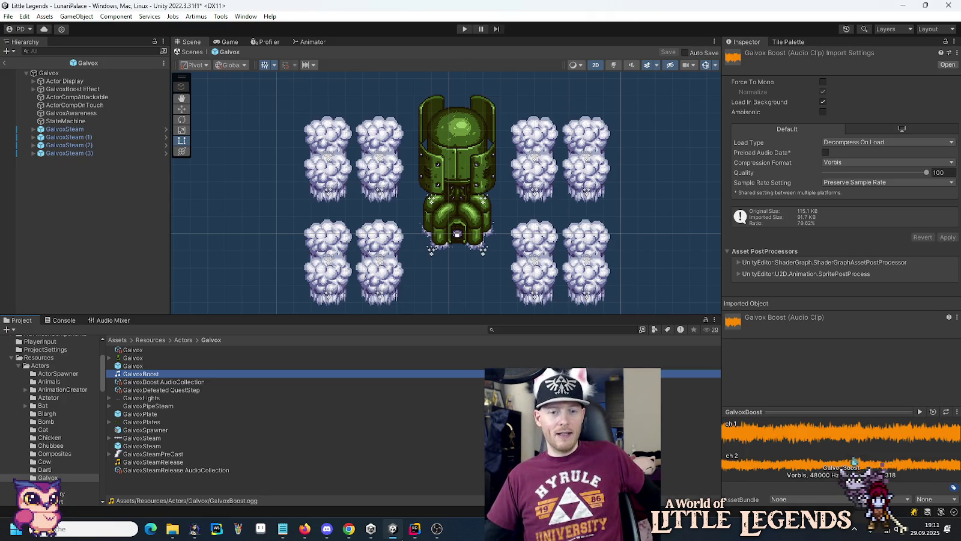
# - Nudge the scene view, then start Play mode from the TitleScreenScene to test the Galvox changes
pyautogui.moveTo(471, 259); pyautogui.dragTo(466, 252)
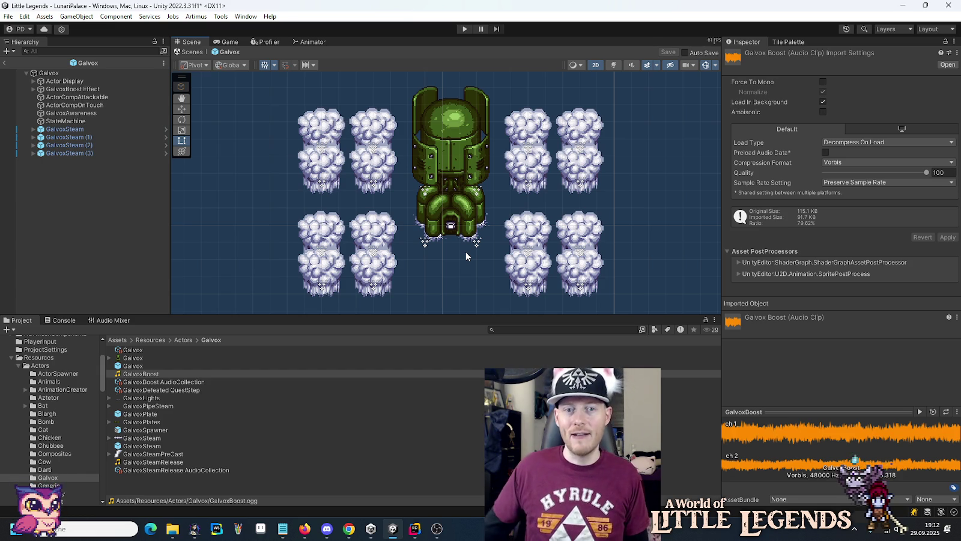
pyautogui.click(465, 28)
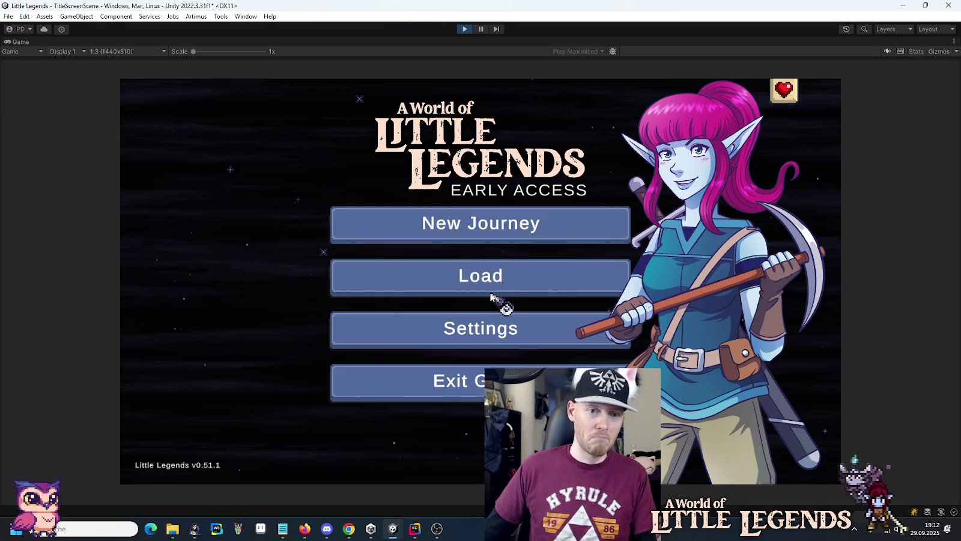
# - Load the first saved game, fight Galvox, stop Play mode, then switch over to Firefox
pyautogui.click(492, 279)
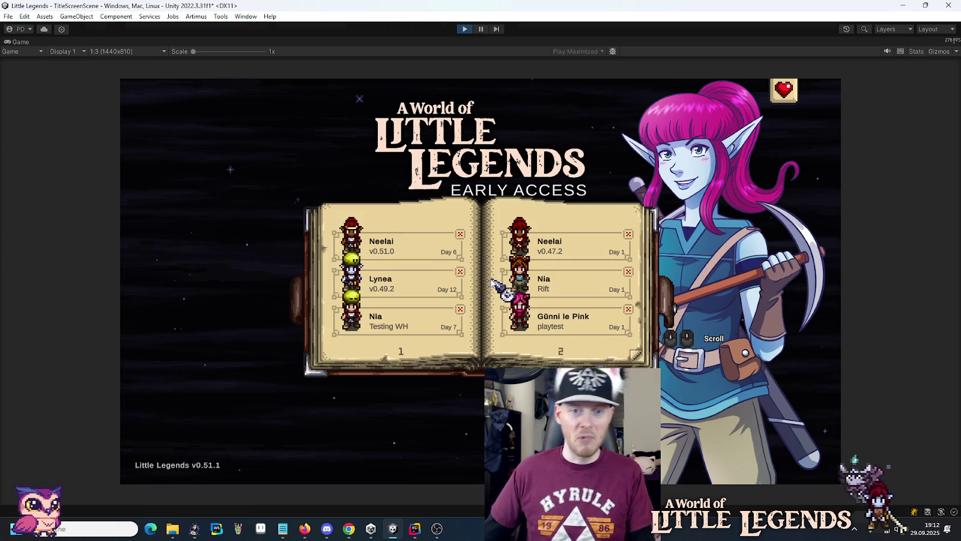
pyautogui.click(394, 237)
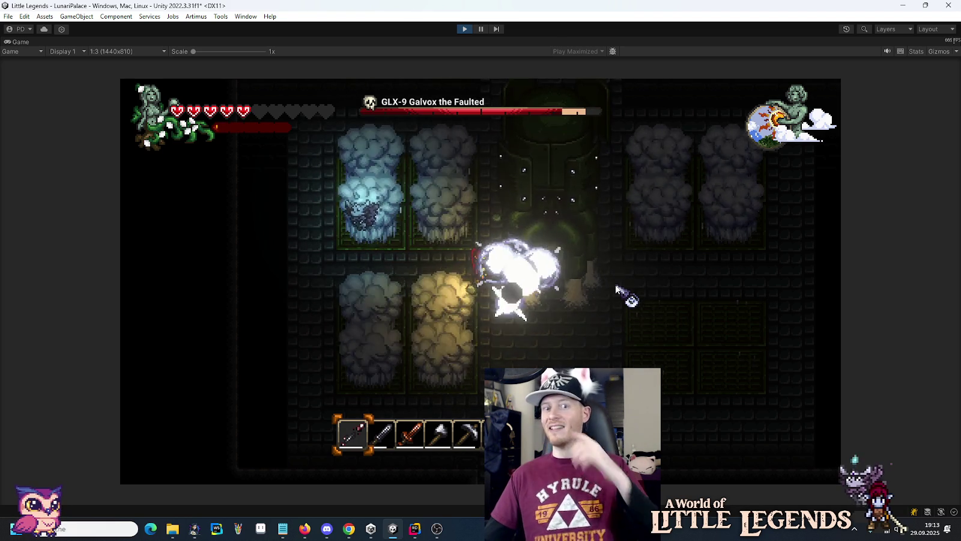
pyautogui.click(460, 30)
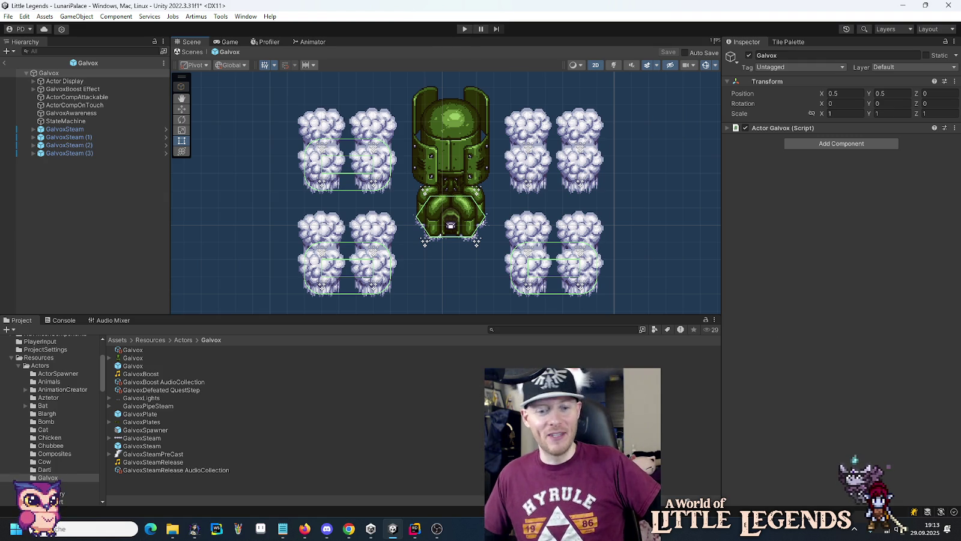
pyautogui.hotkey('alt', 'Tab')
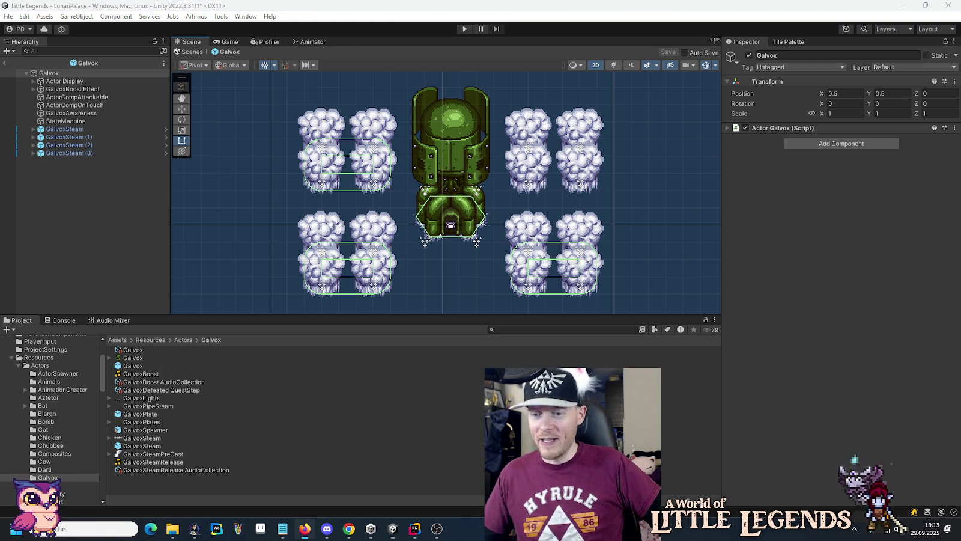